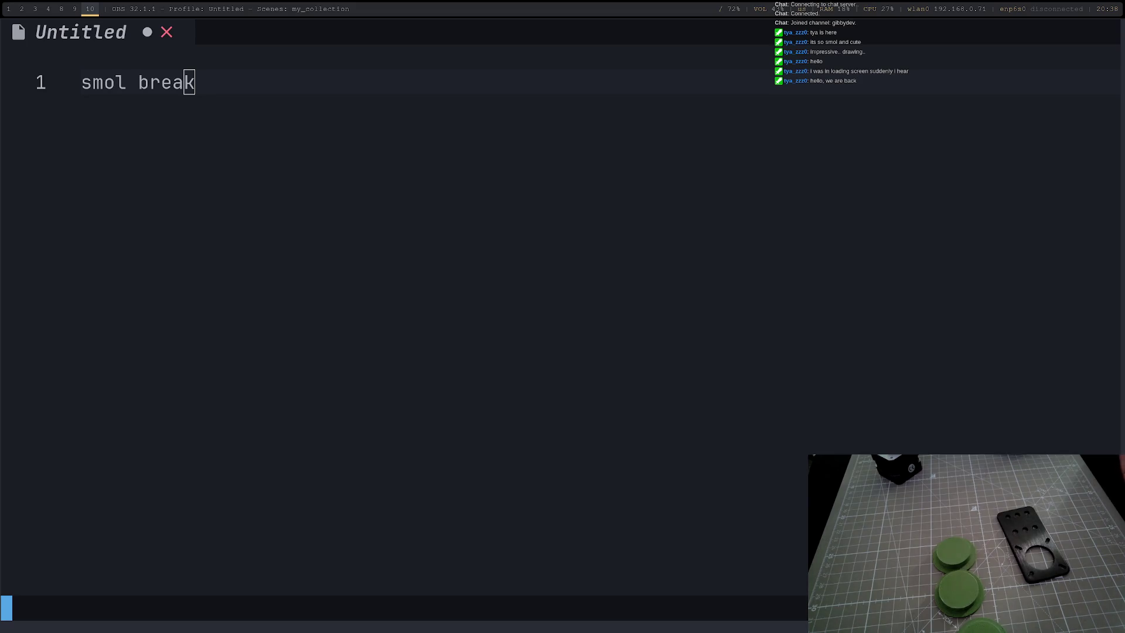
# - Glance at the editor and the RepRap NEMA17 page, ending back on FreeCAD's bearing-test model
pyautogui.press('super+1')
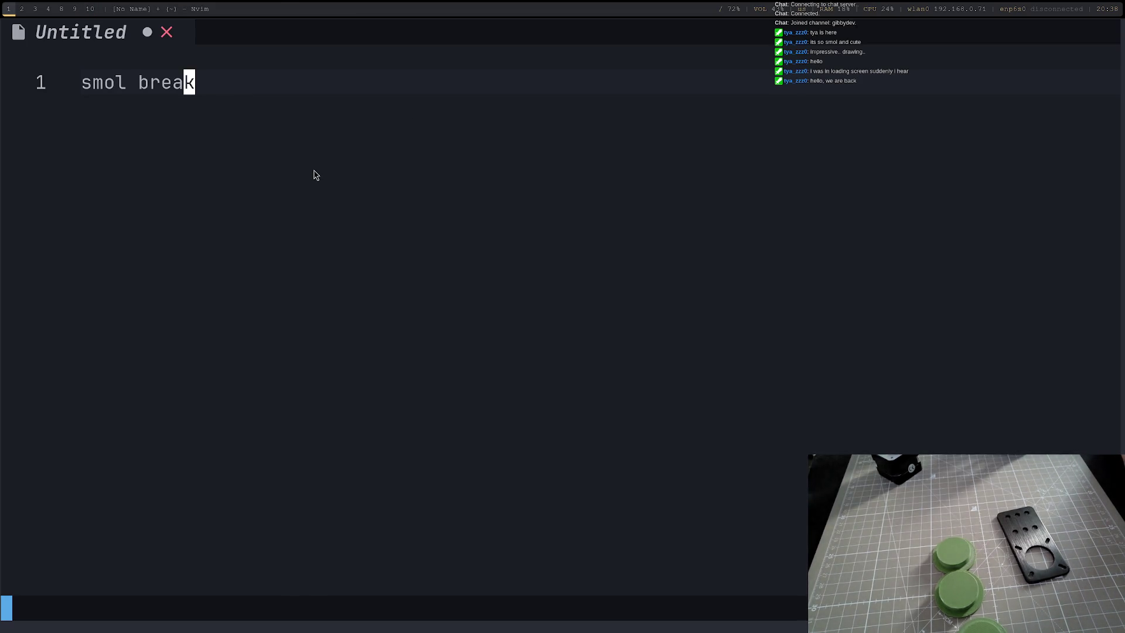
pyautogui.press('super+2')
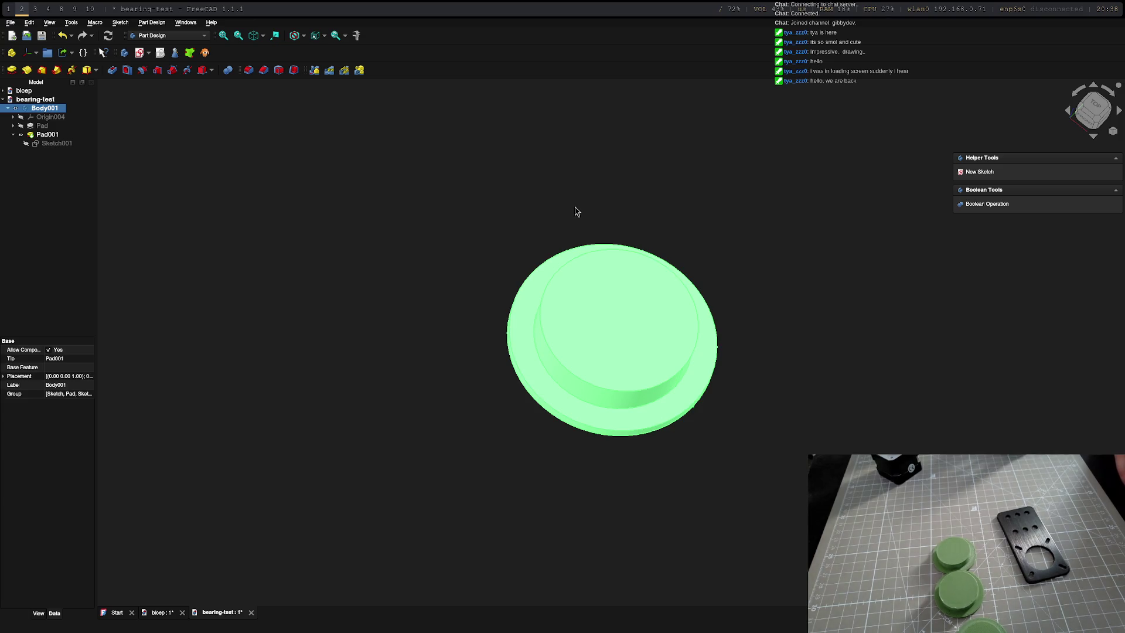
pyautogui.press('super+3')
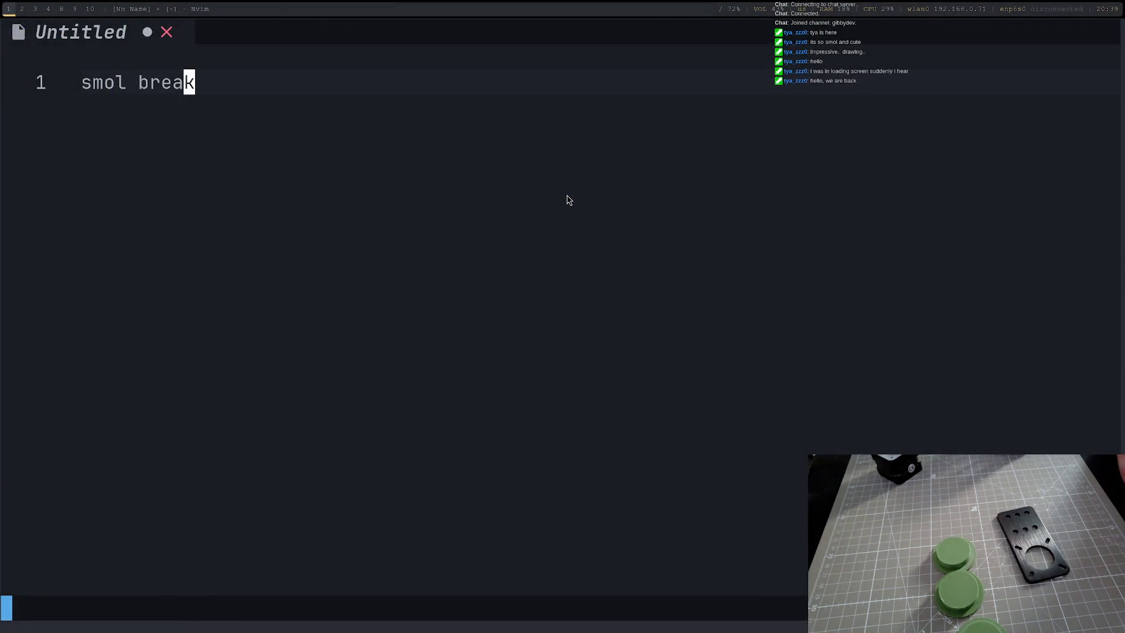
pyautogui.press('super+2')
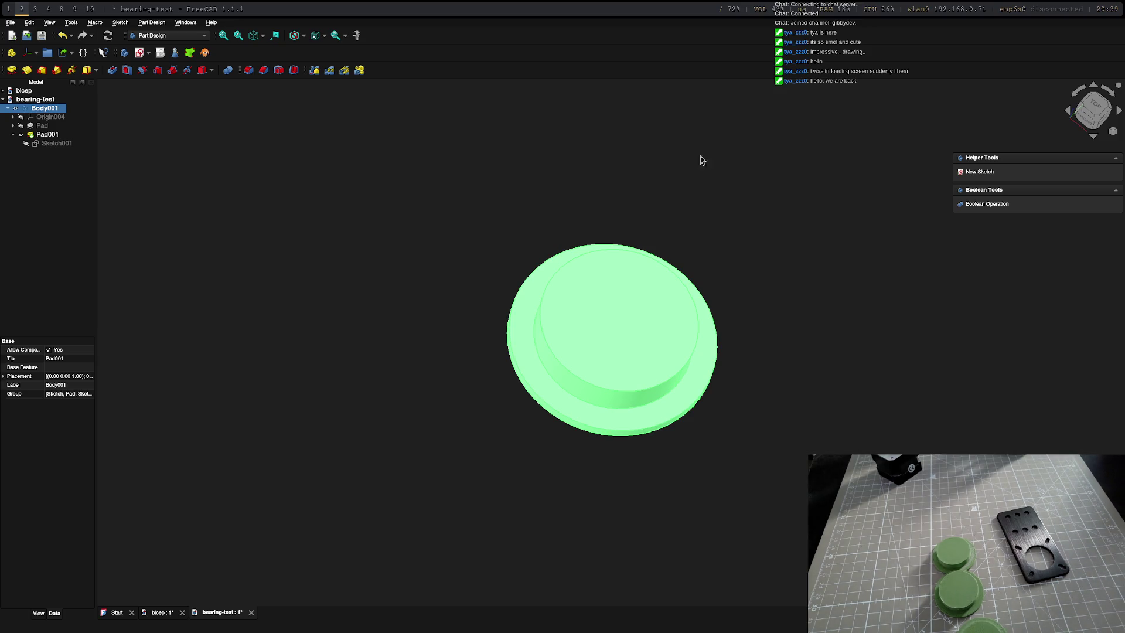
# - Orbit the bearing-test pad almost edge-on, then make the bicep document active
pyautogui.moveTo(479, 324)
pyautogui.mouseDown(button='middle')
pyautogui.moveTo(589, 401)
pyautogui.moveTo(560, 336)
pyautogui.mouseUp(button='middle')
pyautogui.moveTo(698, 372); pyautogui.dragTo(669, 362, button='middle')
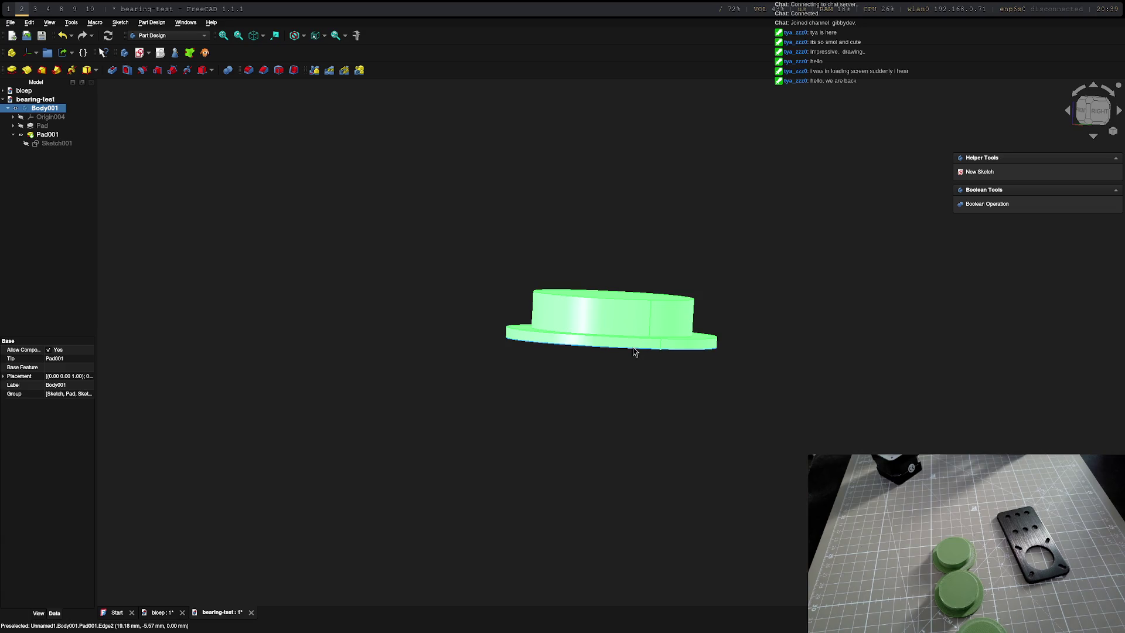
pyautogui.press('super+1')
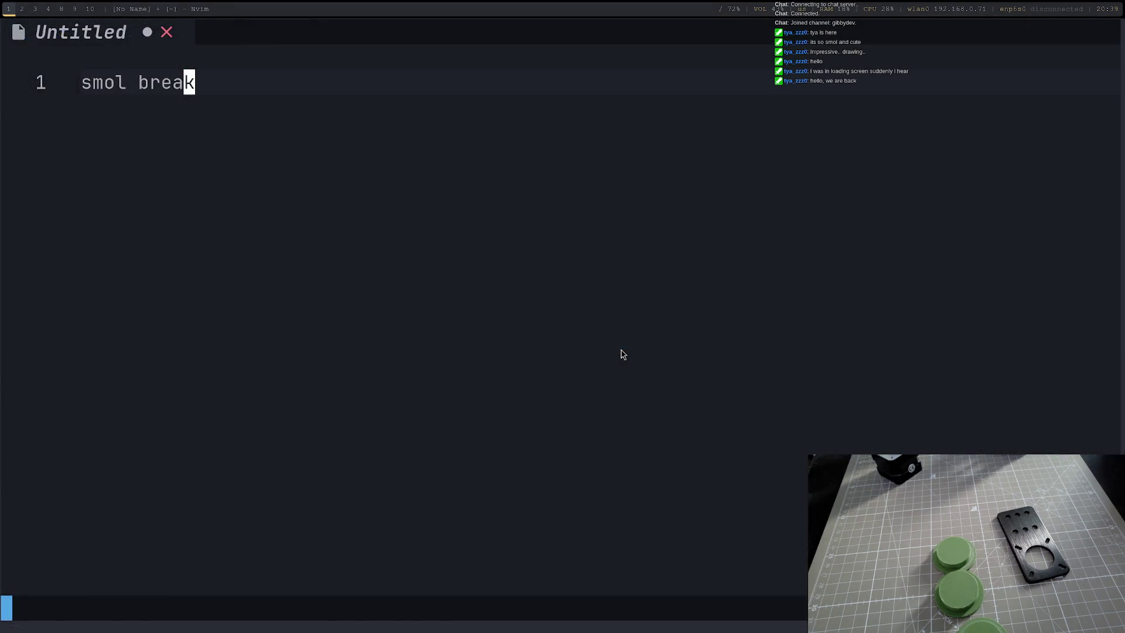
pyautogui.press('super+2')
pyautogui.doubleClick(23, 90)
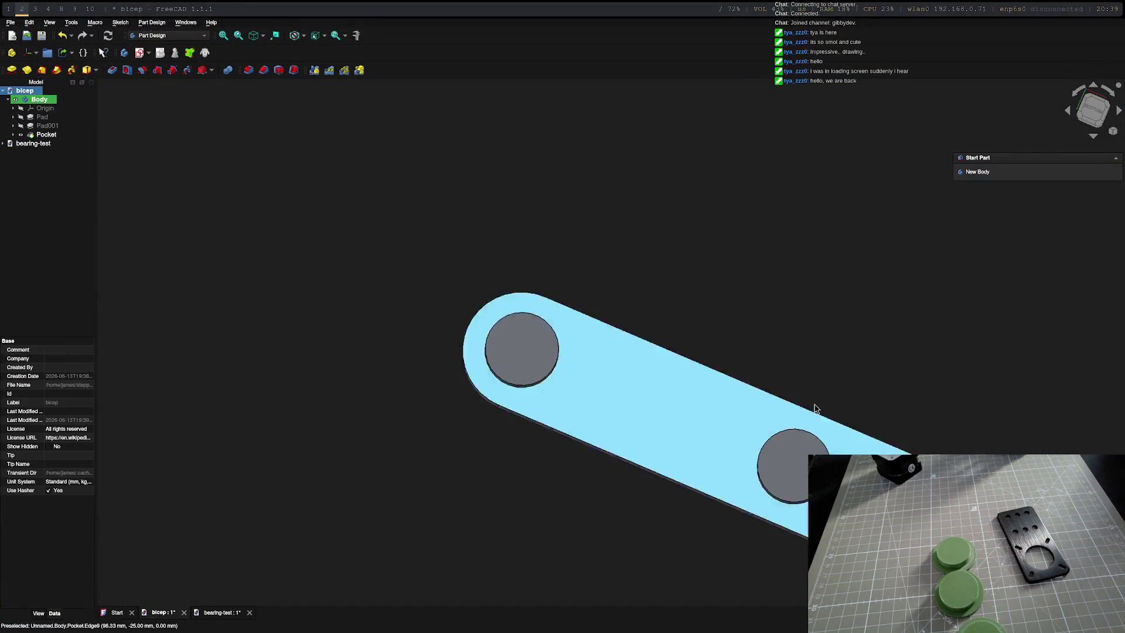
pyautogui.moveTo(811, 406)
pyautogui.mouseDown(button='middle')
pyautogui.moveTo(810, 331)
pyautogui.moveTo(886, 402)
pyautogui.moveTo(831, 412)
pyautogui.moveTo(865, 413)
pyautogui.mouseUp(button='middle')
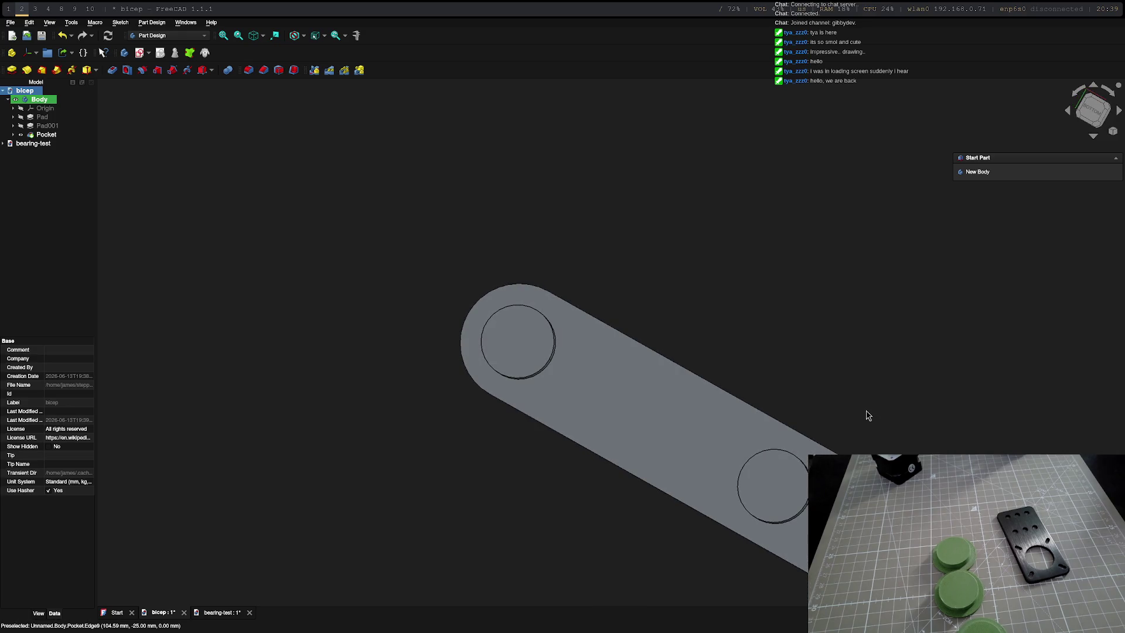
pyautogui.moveTo(909, 457)
pyautogui.mouseDown(button='middle')
pyautogui.moveTo(675, 440)
pyautogui.moveTo(698, 484)
pyautogui.moveTo(771, 451)
pyautogui.mouseUp(button='middle')
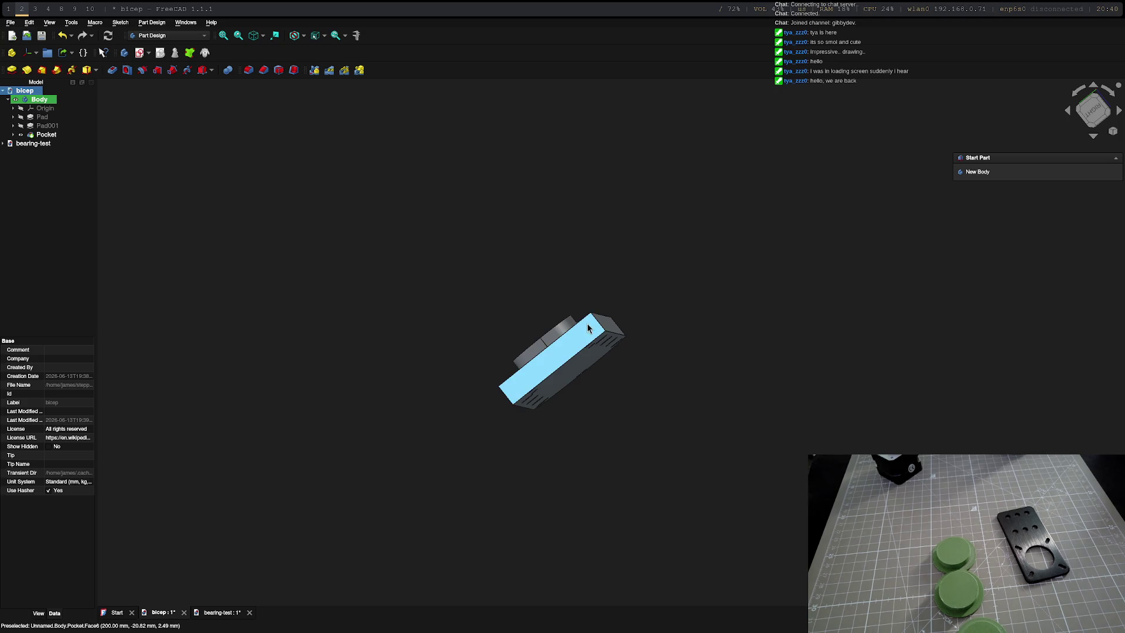
pyautogui.moveTo(670, 341)
pyautogui.mouseDown(button='middle')
pyautogui.moveTo(758, 438)
pyautogui.moveTo(771, 432)
pyautogui.moveTo(615, 371)
pyautogui.moveTo(526, 393)
pyautogui.mouseUp(button='middle')
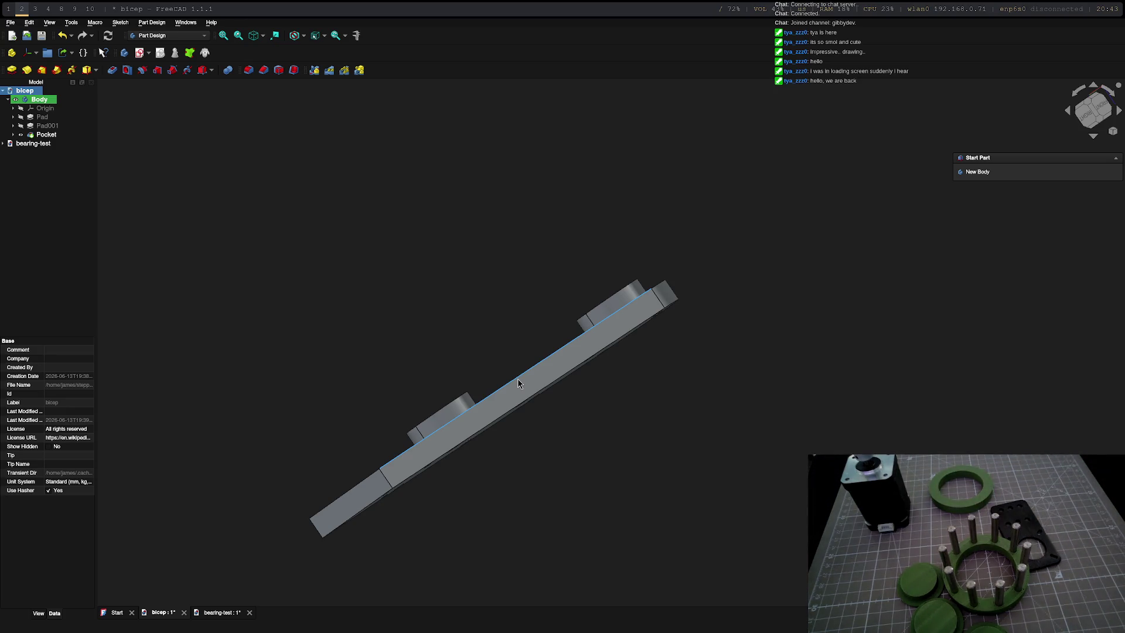
pyautogui.moveTo(518, 382)
pyautogui.mouseDown(button='middle')
pyautogui.moveTo(623, 387)
pyautogui.moveTo(688, 439)
pyautogui.moveTo(635, 414)
pyautogui.moveTo(661, 377)
pyautogui.mouseUp(button='middle')
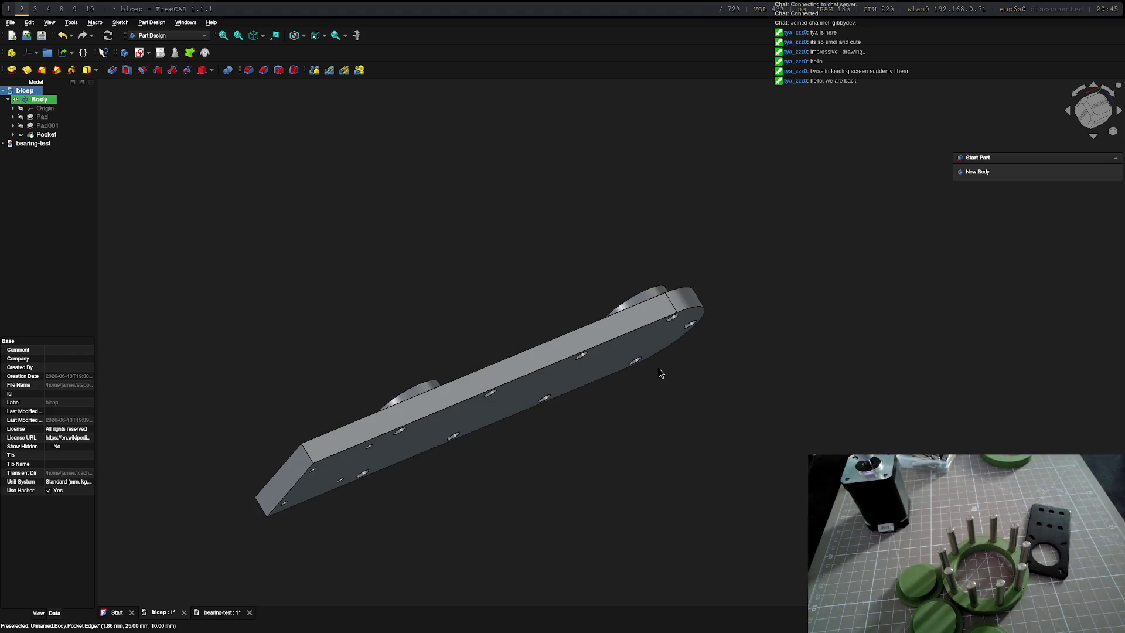
pyautogui.moveTo(289, 312); pyautogui.dragTo(226, 188, button='middle')
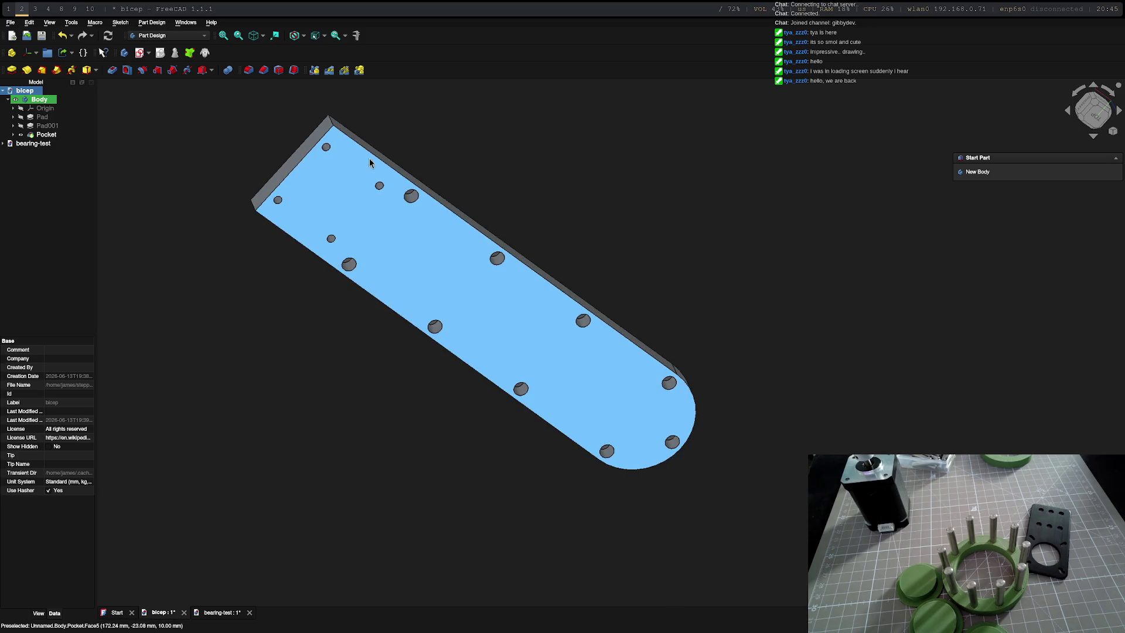
pyautogui.moveTo(344, 142)
pyautogui.mouseDown(button='middle')
pyautogui.moveTo(482, 254)
pyautogui.moveTo(451, 170)
pyautogui.moveTo(516, 199)
pyautogui.mouseUp(button='middle')
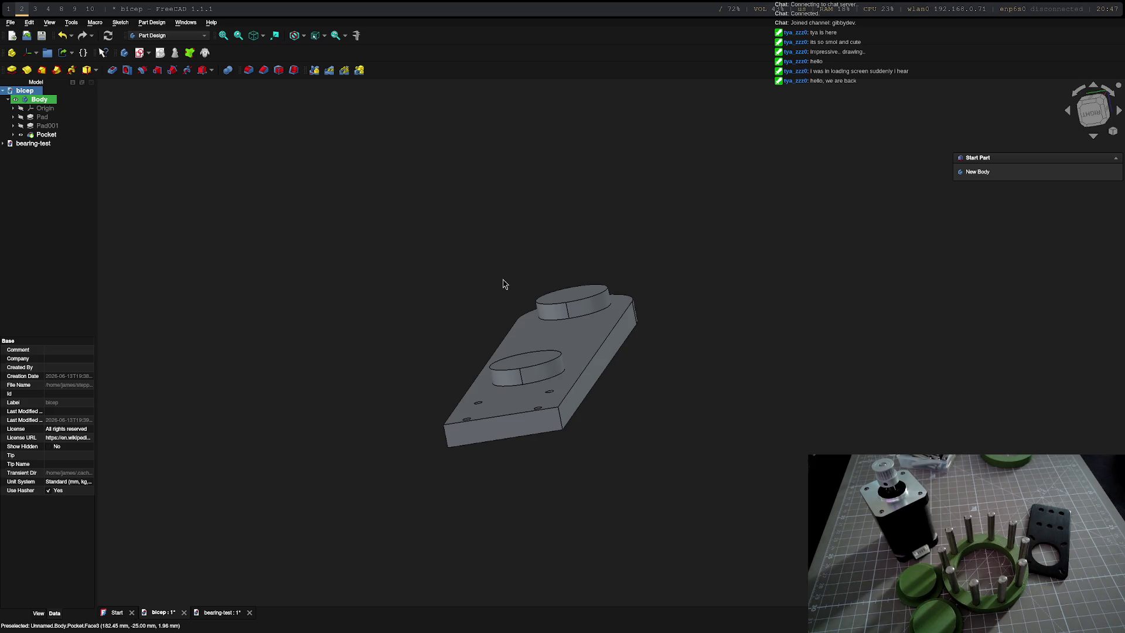
# - Create Sketch003 on the bicep plate's flat top face
pyautogui.moveTo(611, 341)
pyautogui.mouseDown(button='middle')
pyautogui.moveTo(454, 490)
pyautogui.moveTo(488, 476)
pyautogui.moveTo(542, 533)
pyautogui.moveTo(537, 457)
pyautogui.moveTo(543, 527)
pyautogui.mouseUp(button='middle')
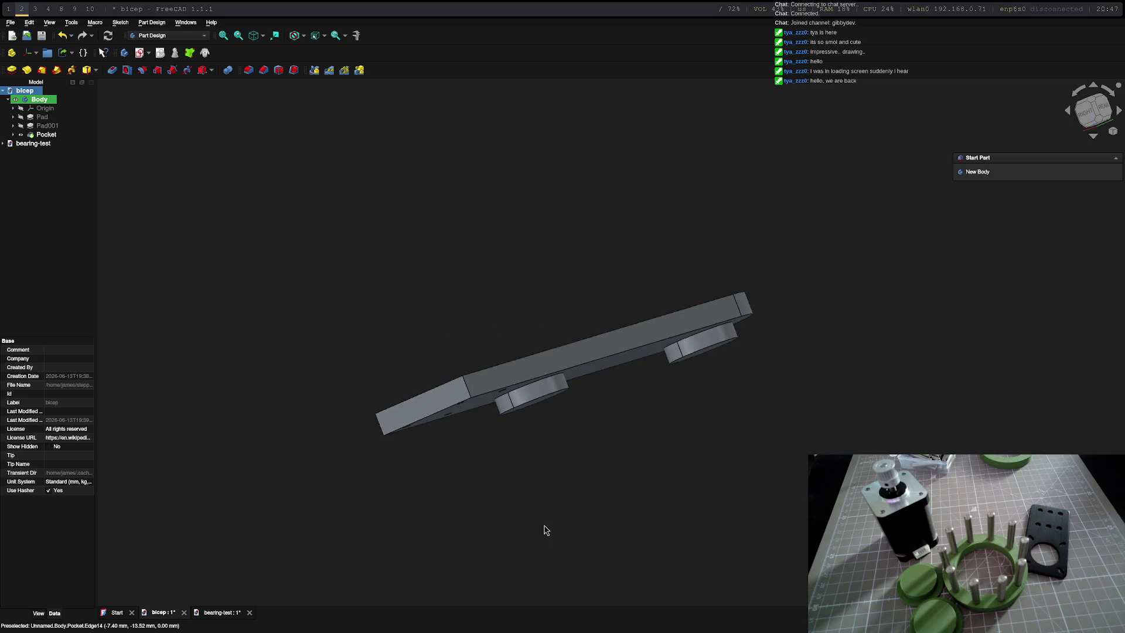
pyautogui.moveTo(577, 452); pyautogui.dragTo(512, 329, button='middle')
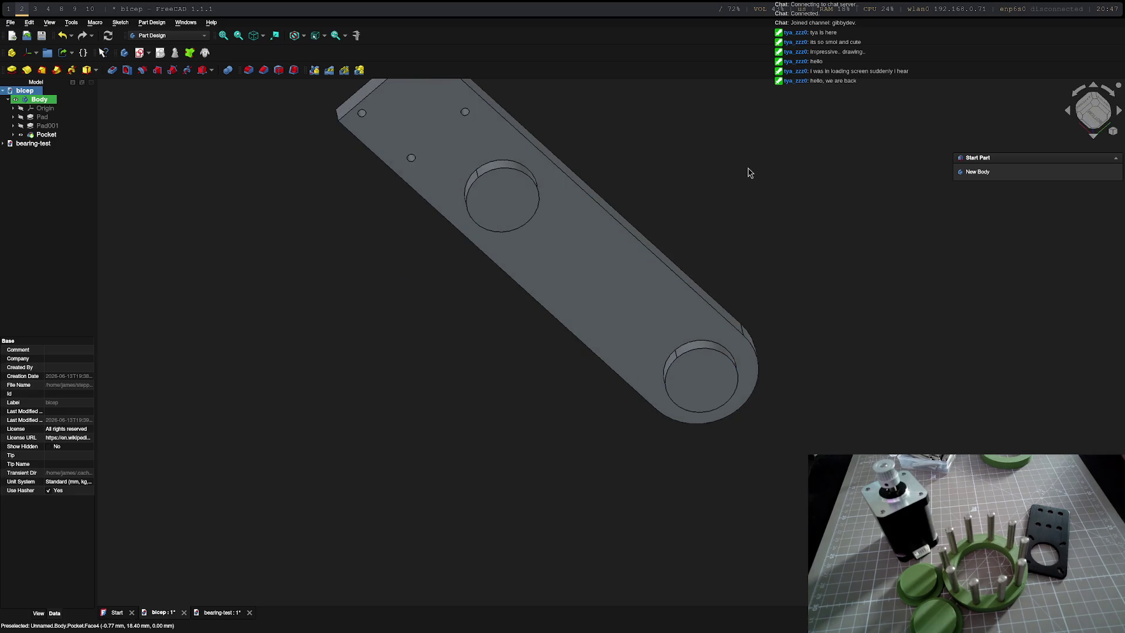
pyautogui.moveTo(746, 174); pyautogui.dragTo(906, 350, button='middle')
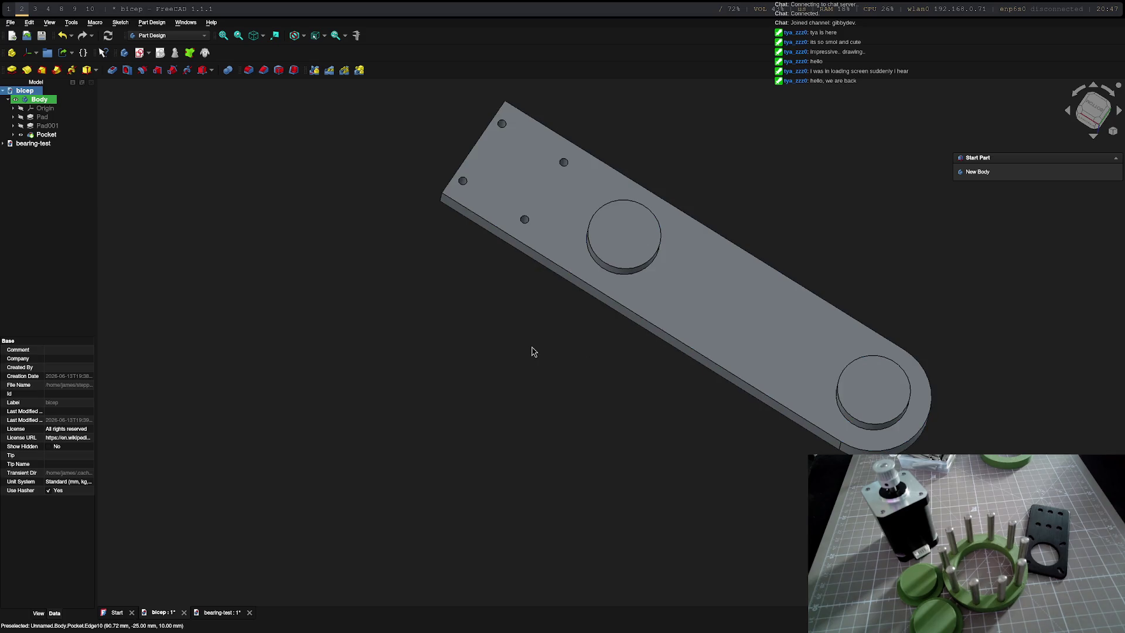
pyautogui.click(508, 182)
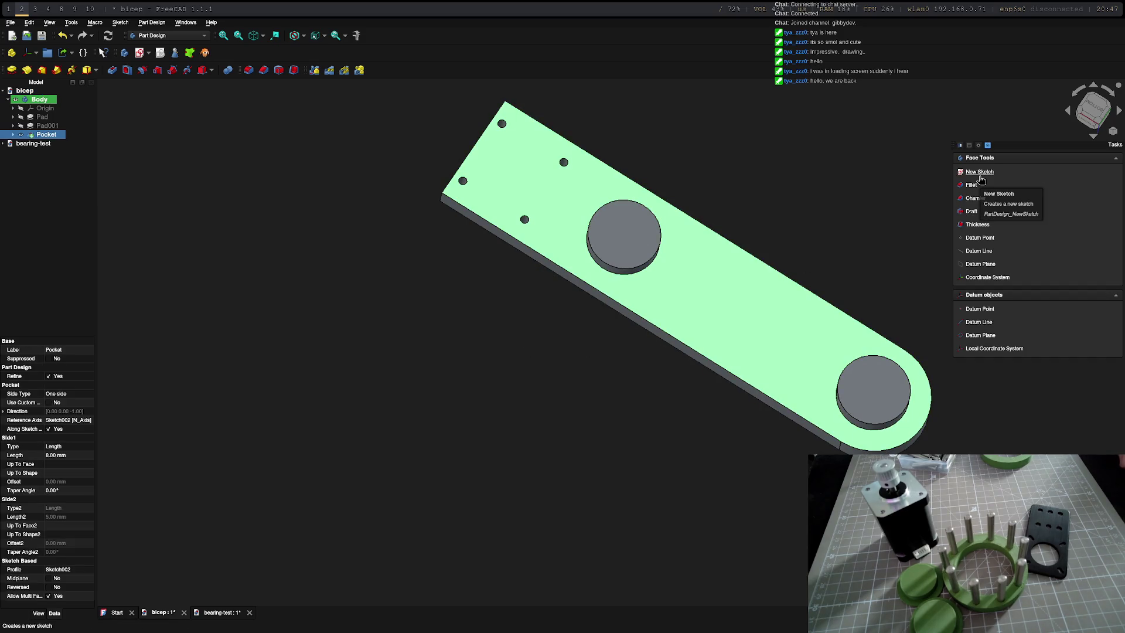
pyautogui.moveTo(722, 258)
pyautogui.mouseDown(button='middle')
pyautogui.moveTo(610, 344)
pyautogui.moveTo(585, 407)
pyautogui.mouseUp(button='middle')
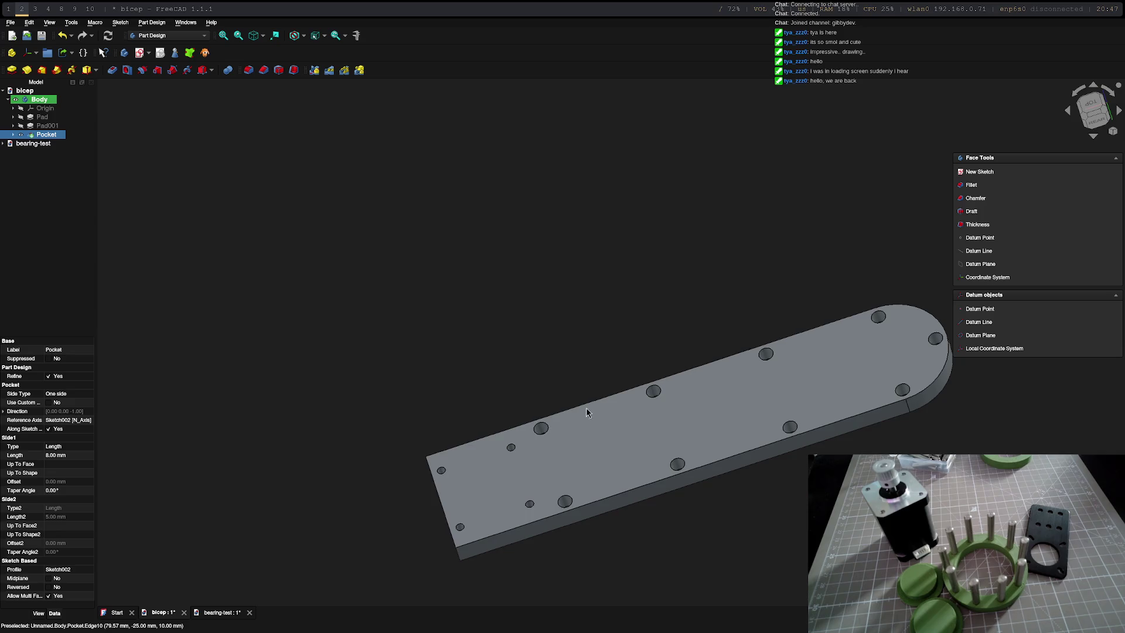
pyautogui.click(982, 174)
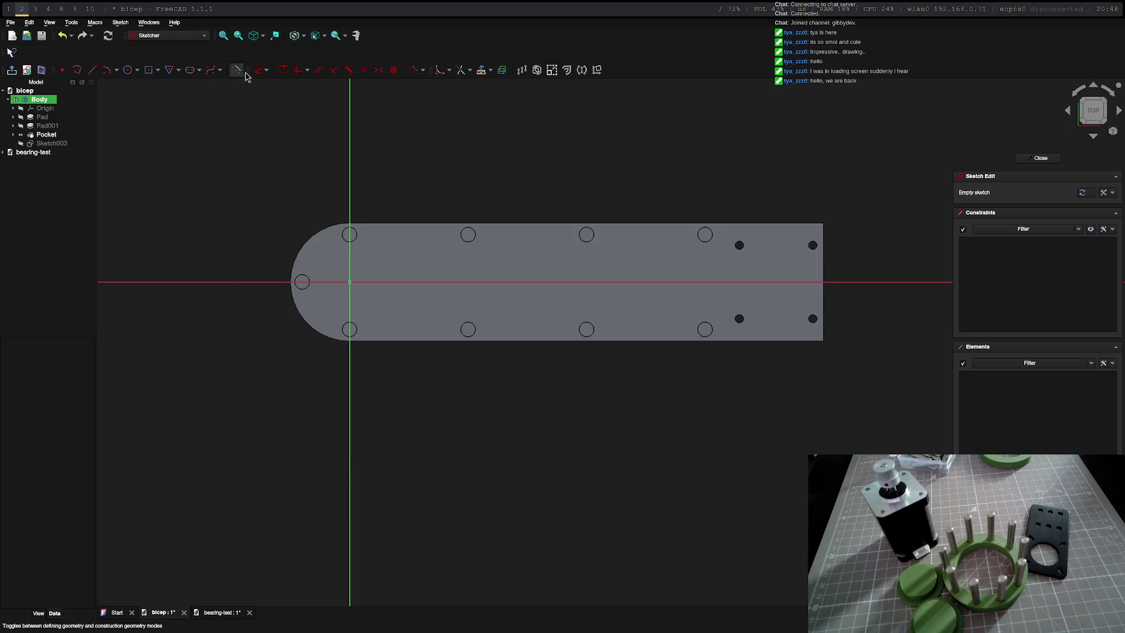
pyautogui.click(482, 70)
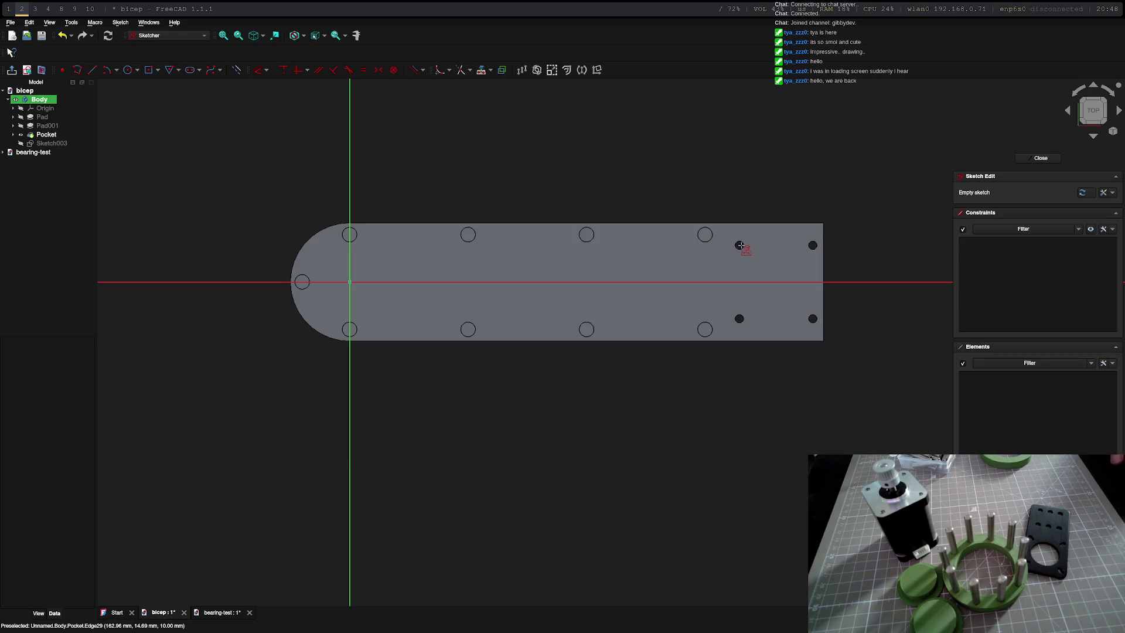
pyautogui.click(740, 245)
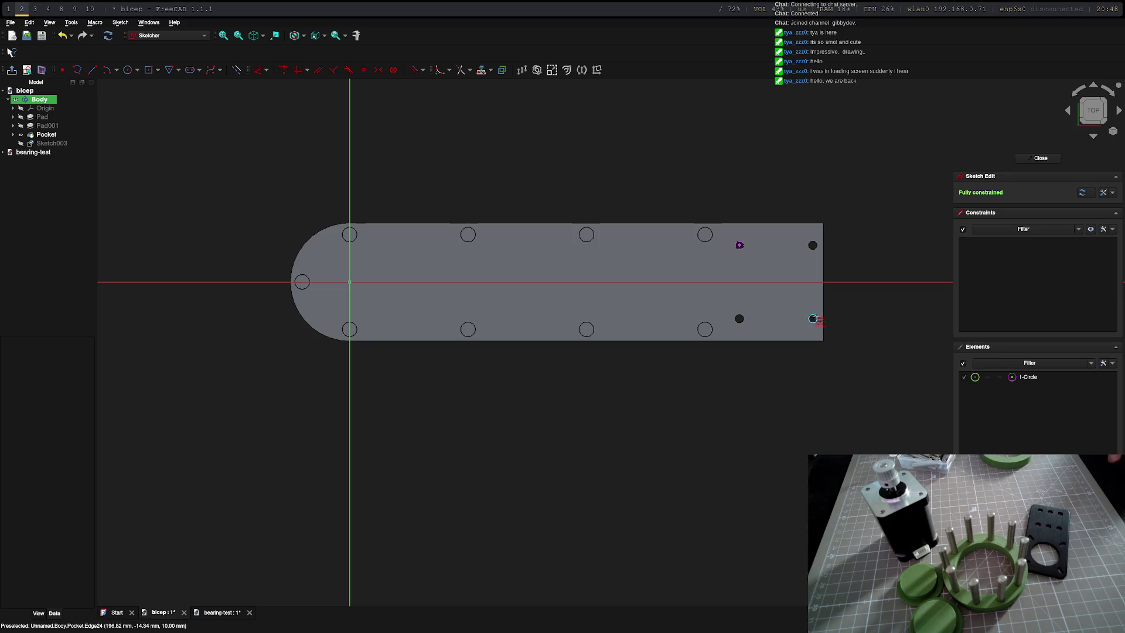
pyautogui.click(813, 318)
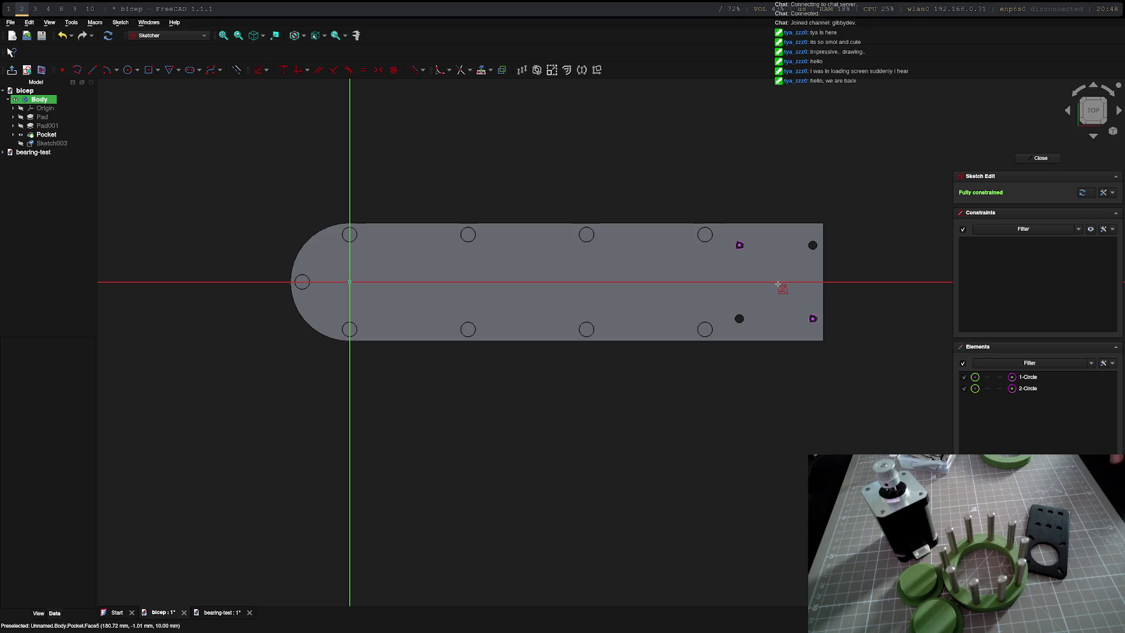
pyautogui.scroll(5, 778, 285)
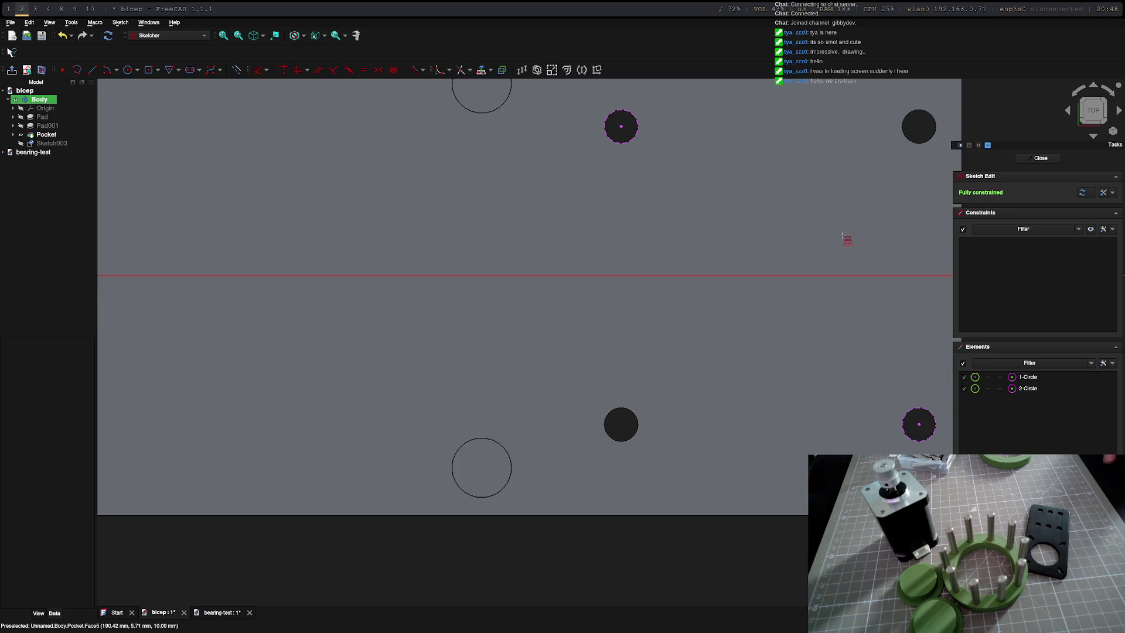
pyautogui.hotkey('ctrl', 'z')
pyautogui.hotkey('ctrl', 'z')
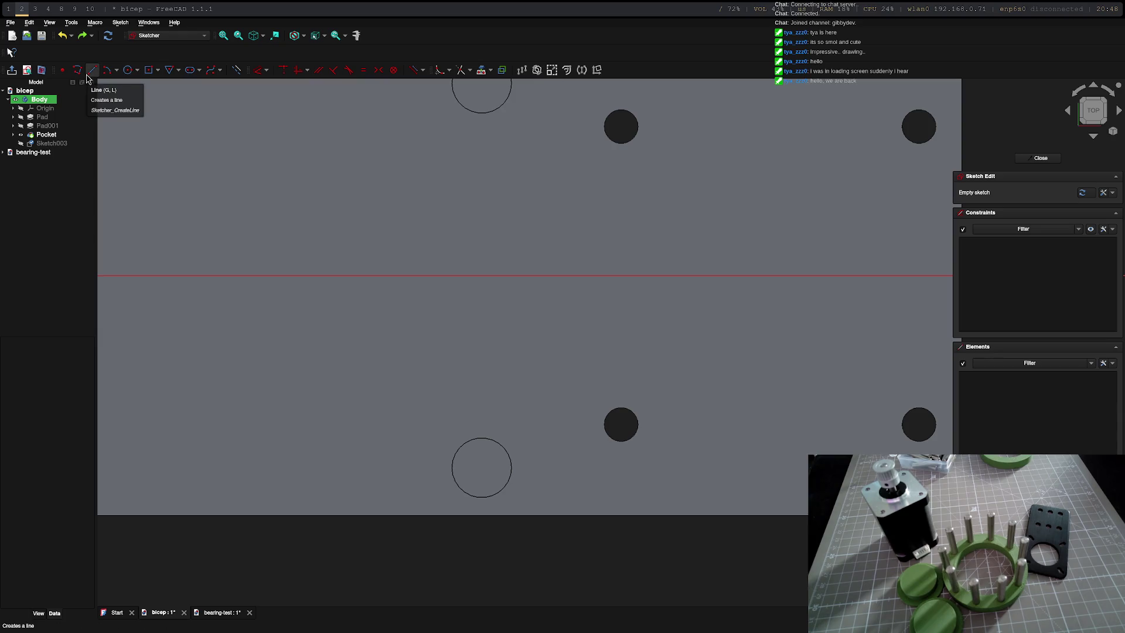
pyautogui.click(88, 78)
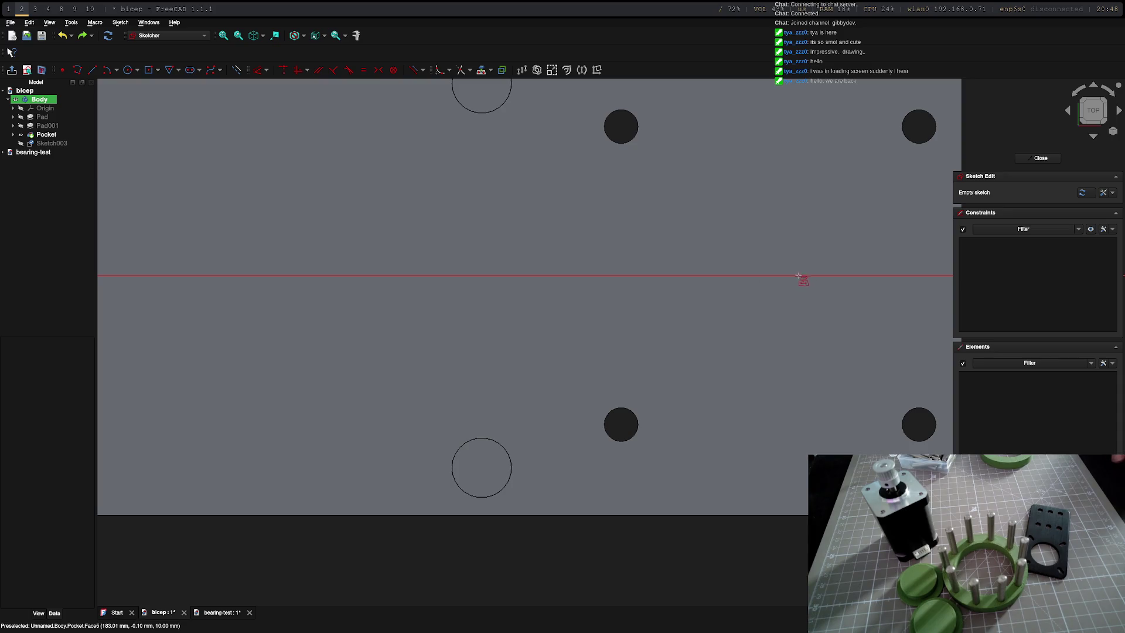
pyautogui.press('Escape')
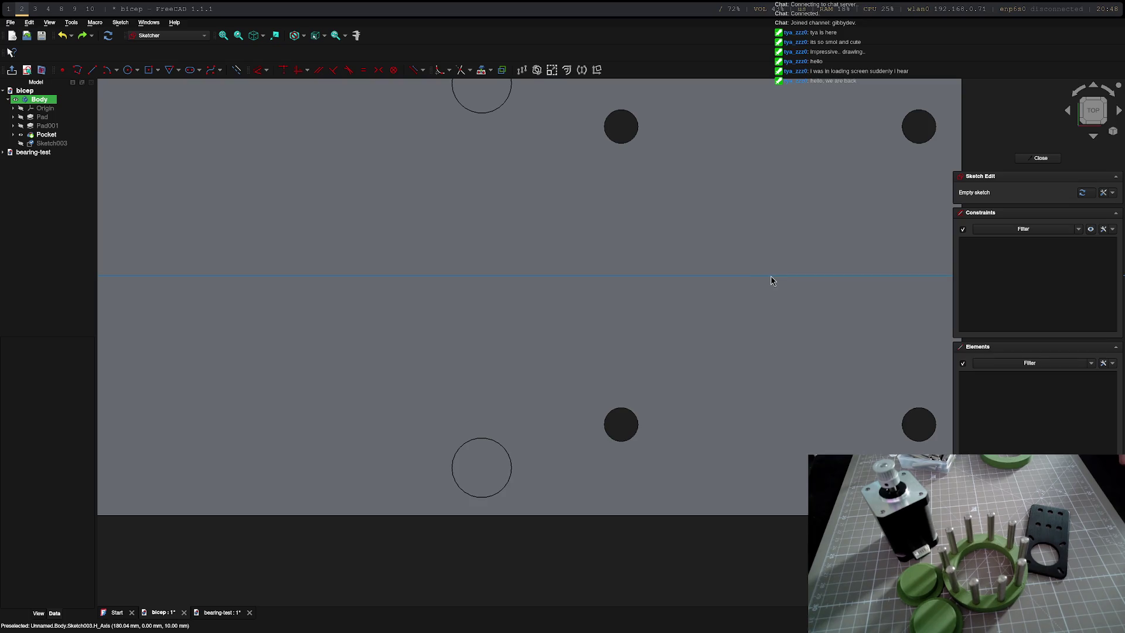
pyautogui.click(158, 71)
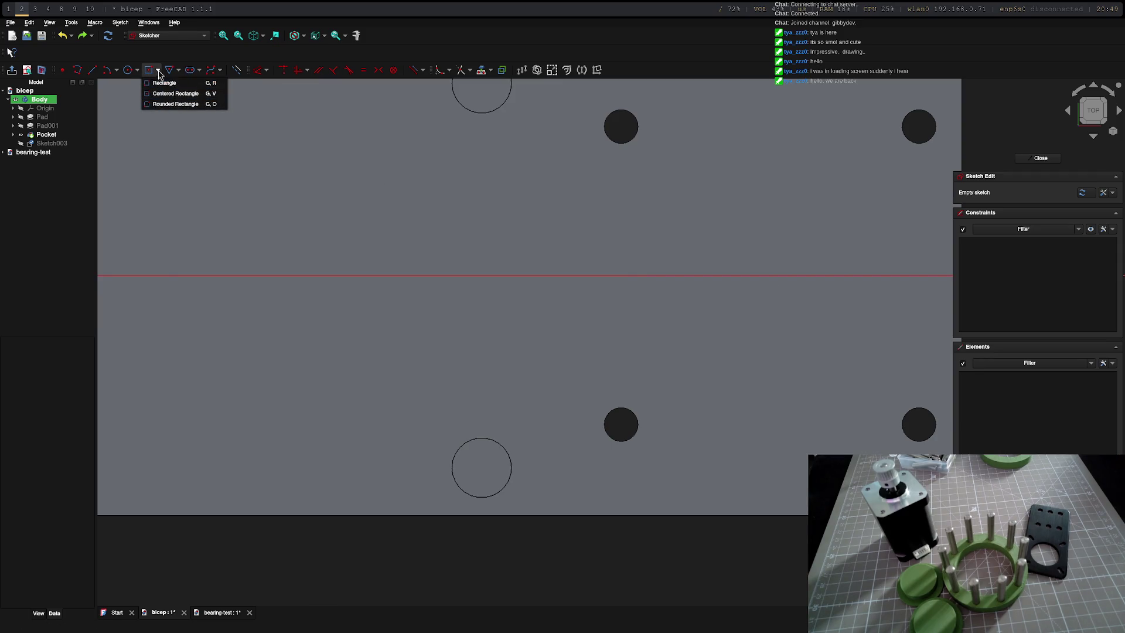
# - Start a centre-width-height rectangle centred on the horizontal axis, checking motor dimensions in the browser
pyautogui.click(237, 74)
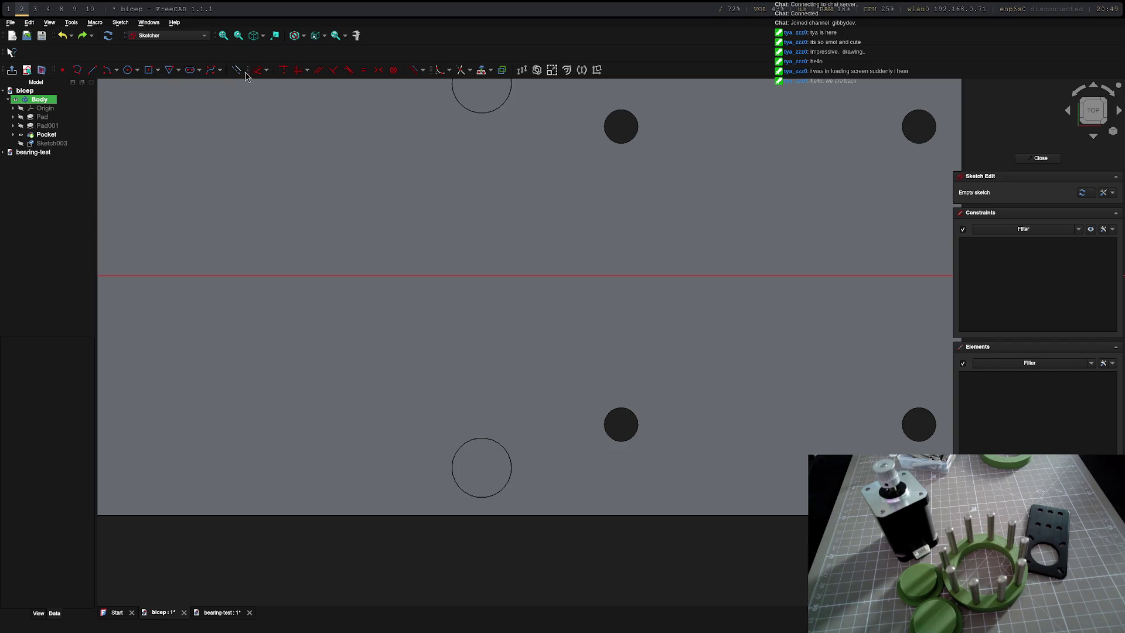
pyautogui.click(147, 71)
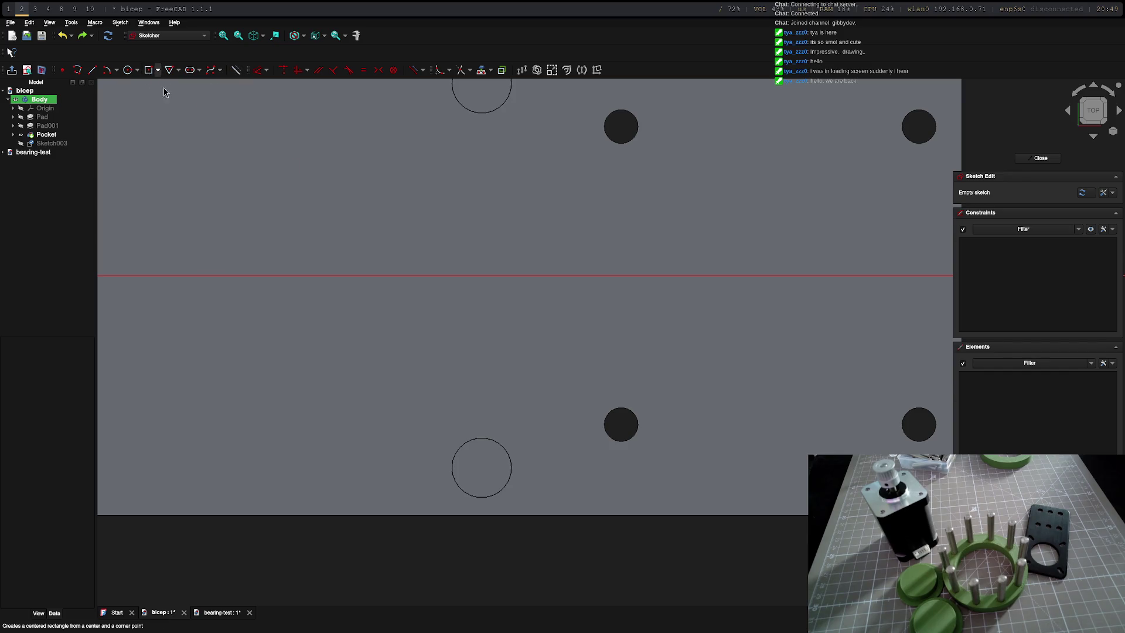
pyautogui.click(770, 273)
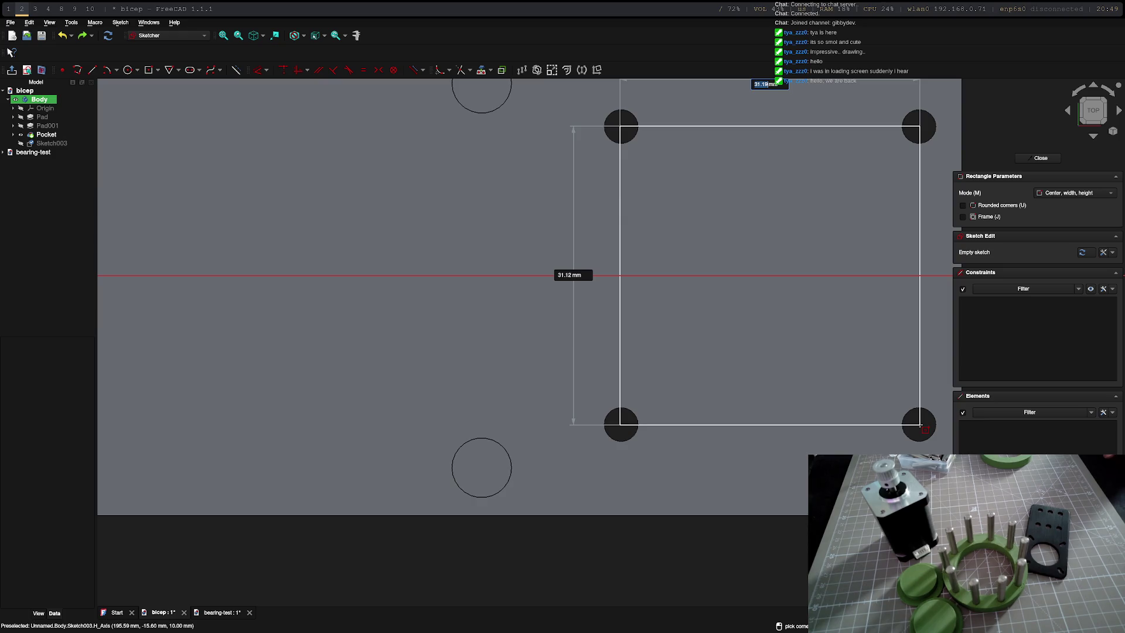
pyautogui.press('super+3')
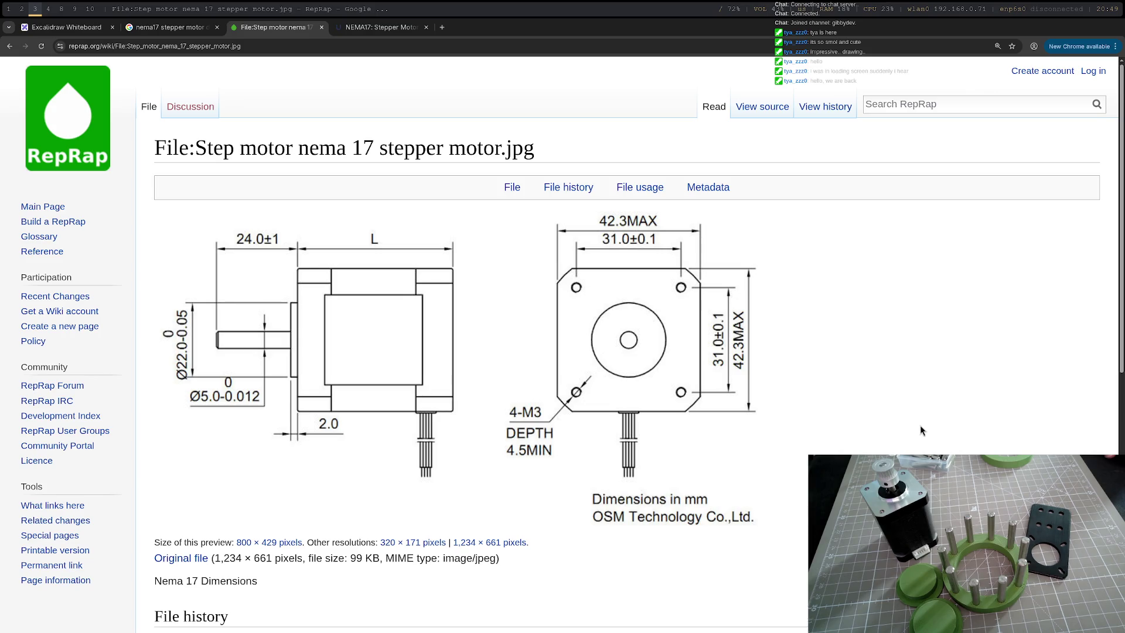
pyautogui.press('super+2')
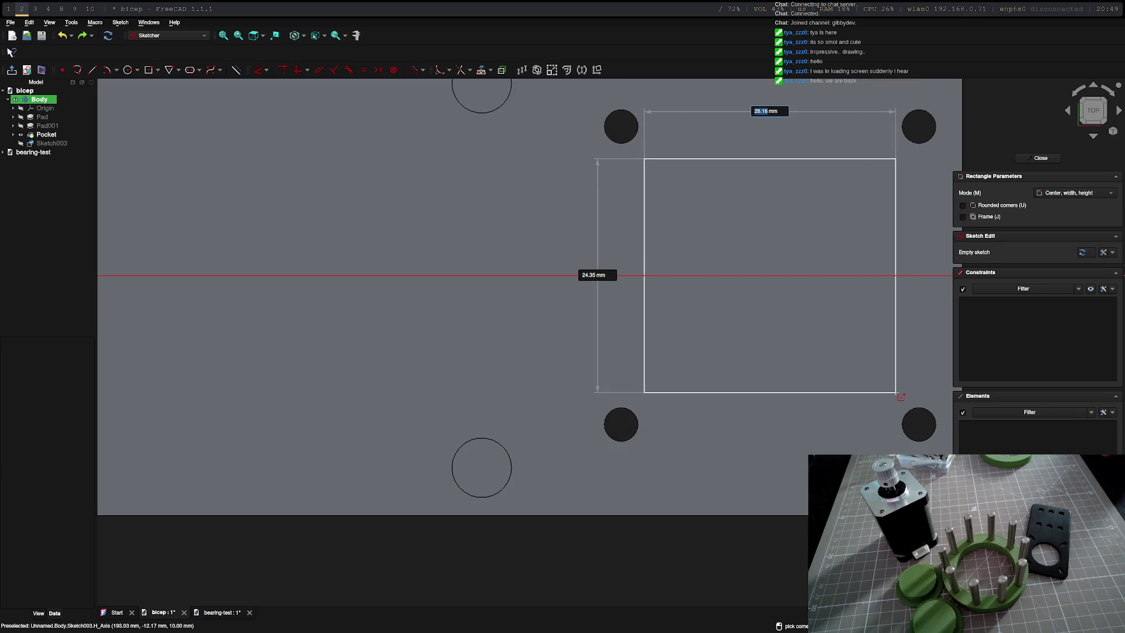
# - Enter 42.5 mm width and 42.5 mm height to commit the square around the holes
pyautogui.write('42')
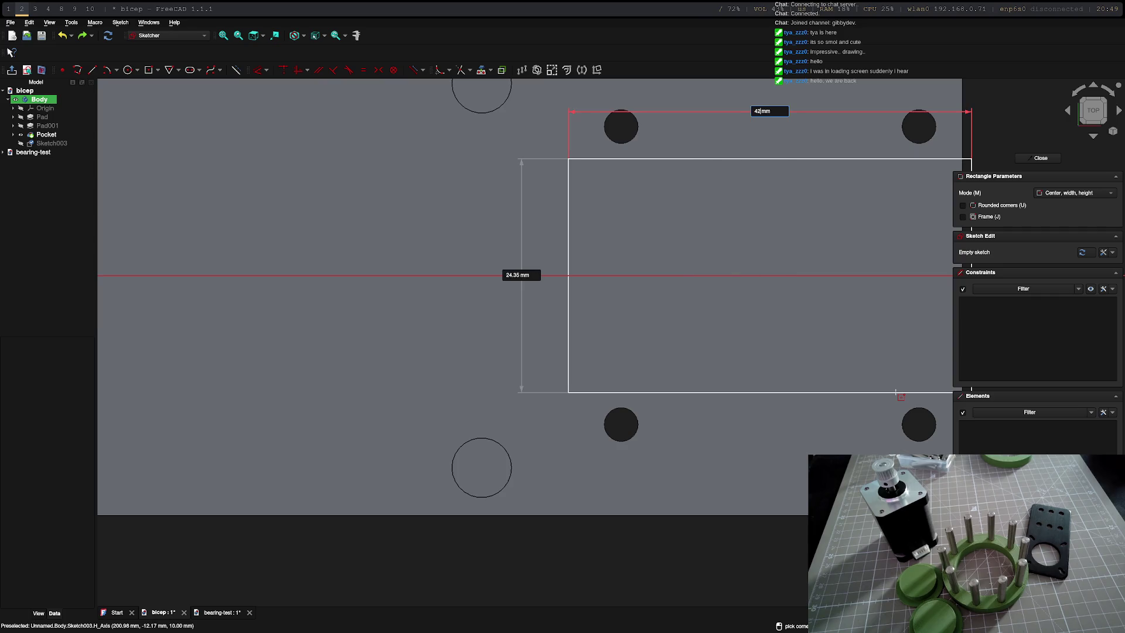
pyautogui.write('.5')
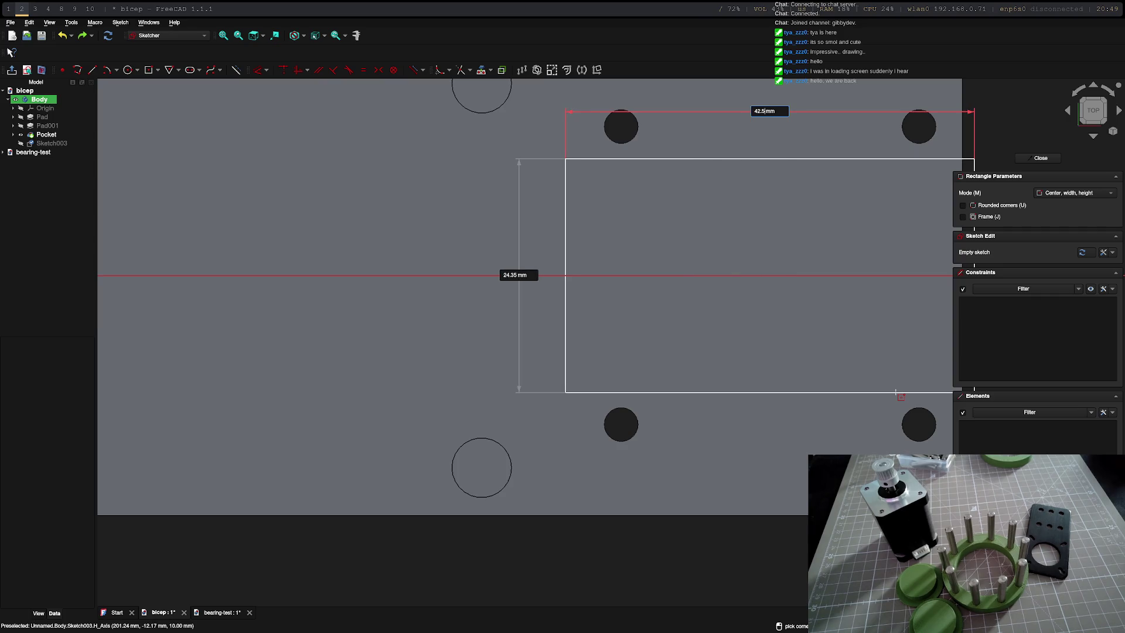
pyautogui.press('Tab')
pyautogui.write('4.2')
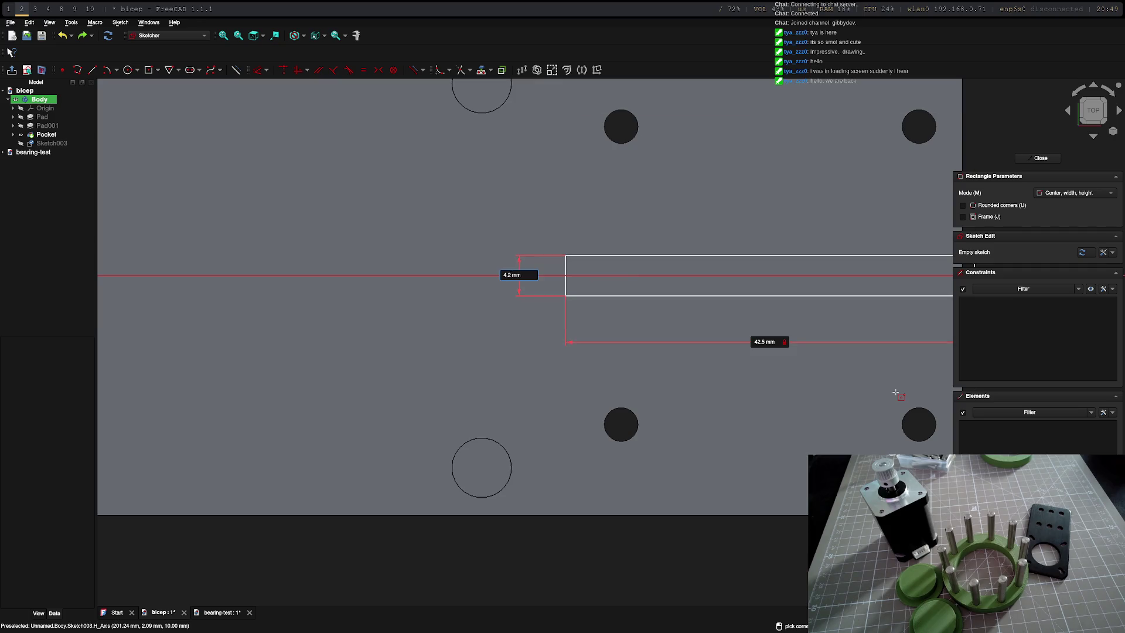
pyautogui.press('BackSpace')
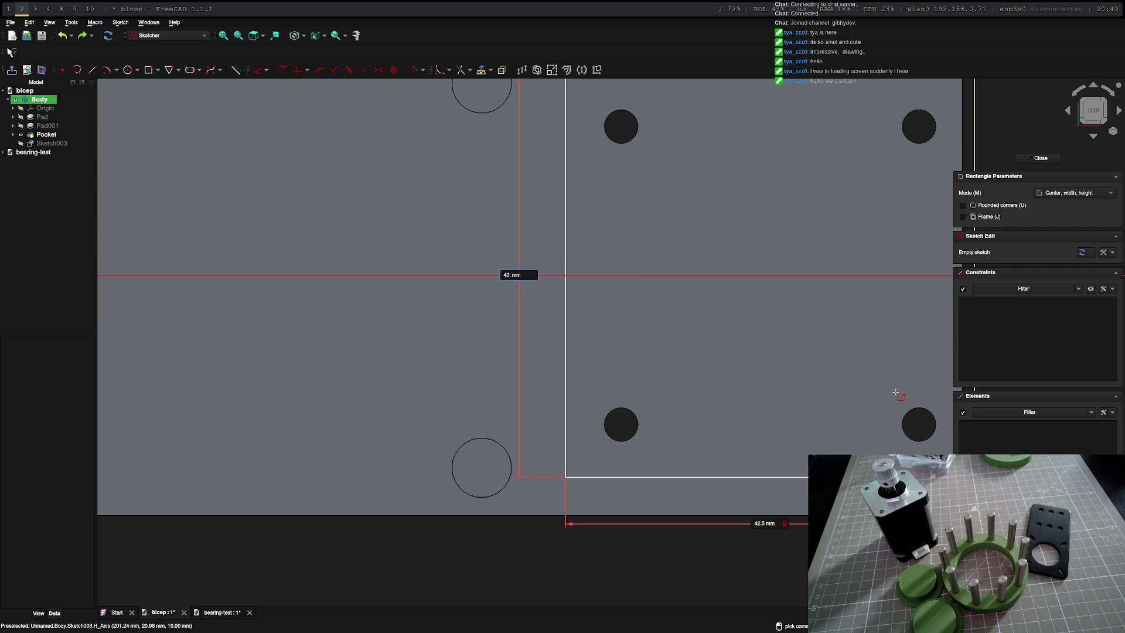
pyautogui.write('5')
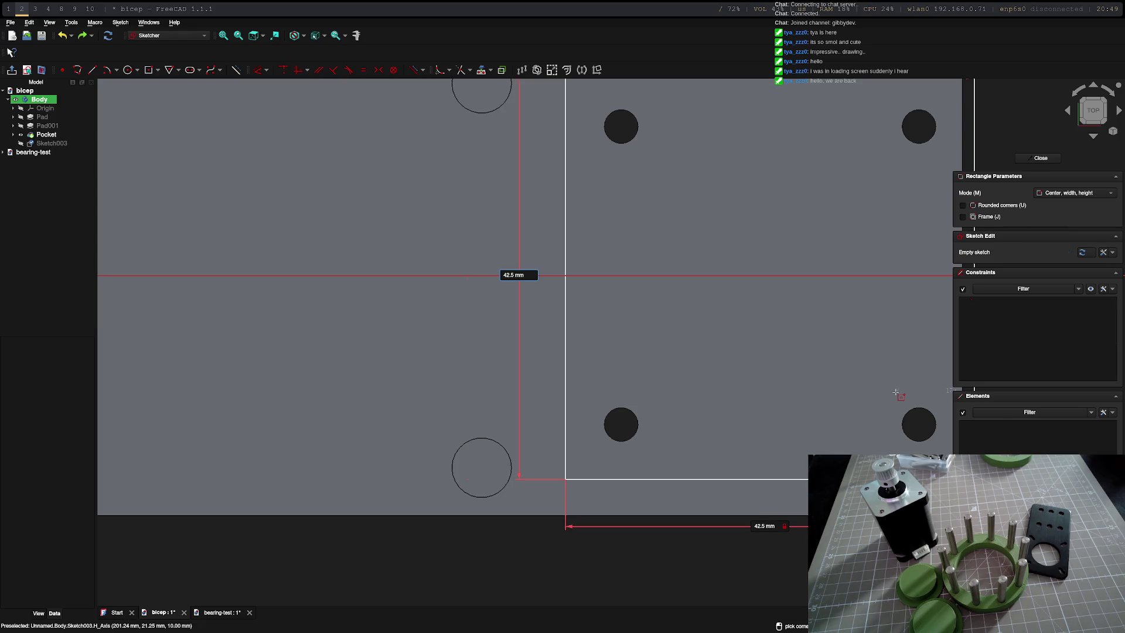
pyautogui.press('Return')
pyautogui.moveTo(879, 199)
pyautogui.mouseDown(button='middle')
pyautogui.moveTo(791, 237)
pyautogui.moveTo(668, 318)
pyautogui.mouseUp(button='middle')
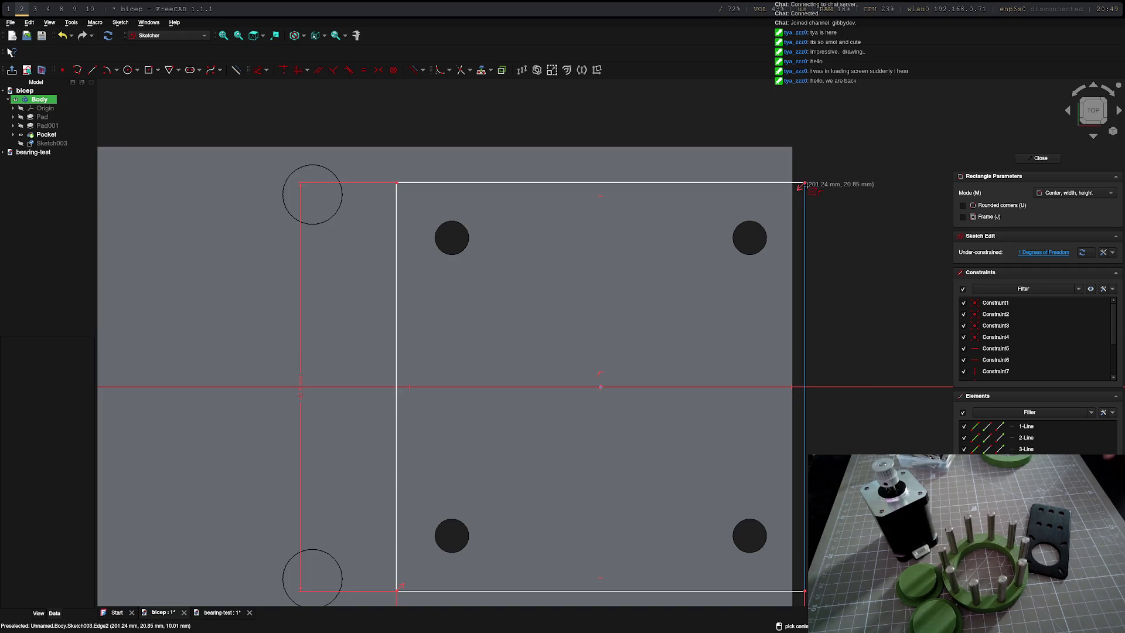
pyautogui.moveTo(821, 468); pyautogui.dragTo(779, 419, button='middle')
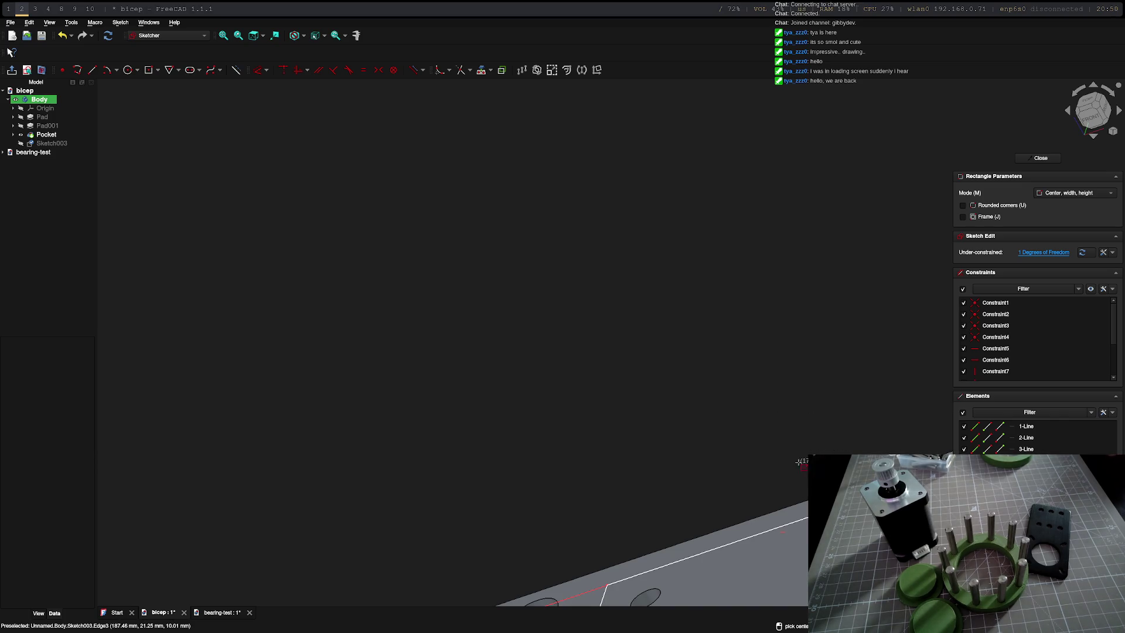
pyautogui.scroll(-3, 757, 405)
pyautogui.moveTo(761, 410); pyautogui.dragTo(797, 387, button='middle')
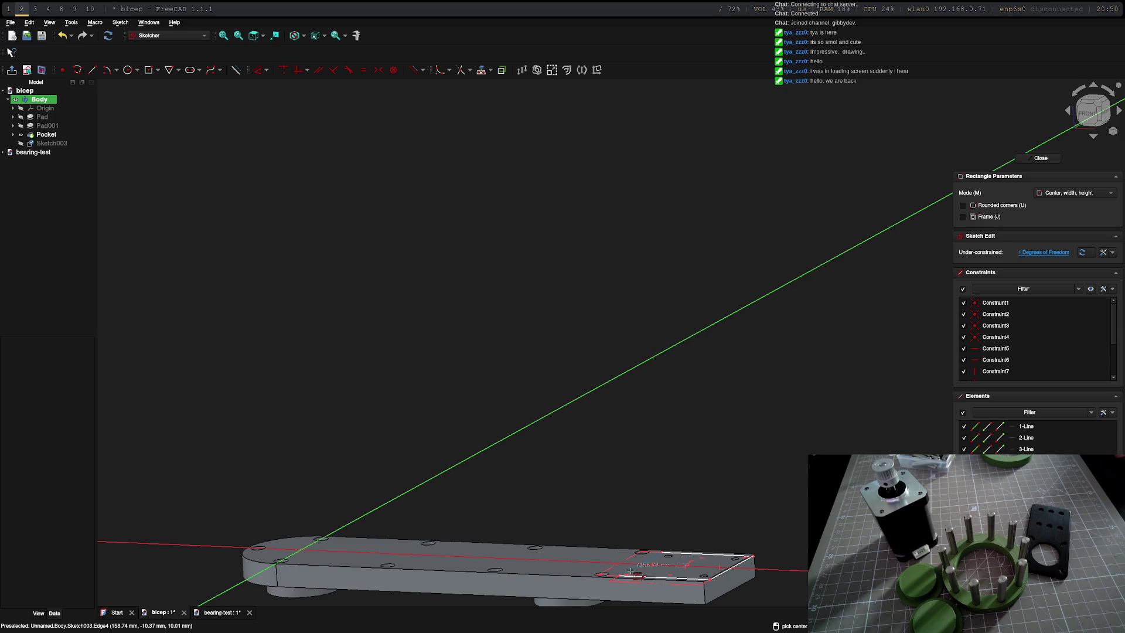
pyautogui.moveTo(869, 327); pyautogui.dragTo(612, 338, button='middle')
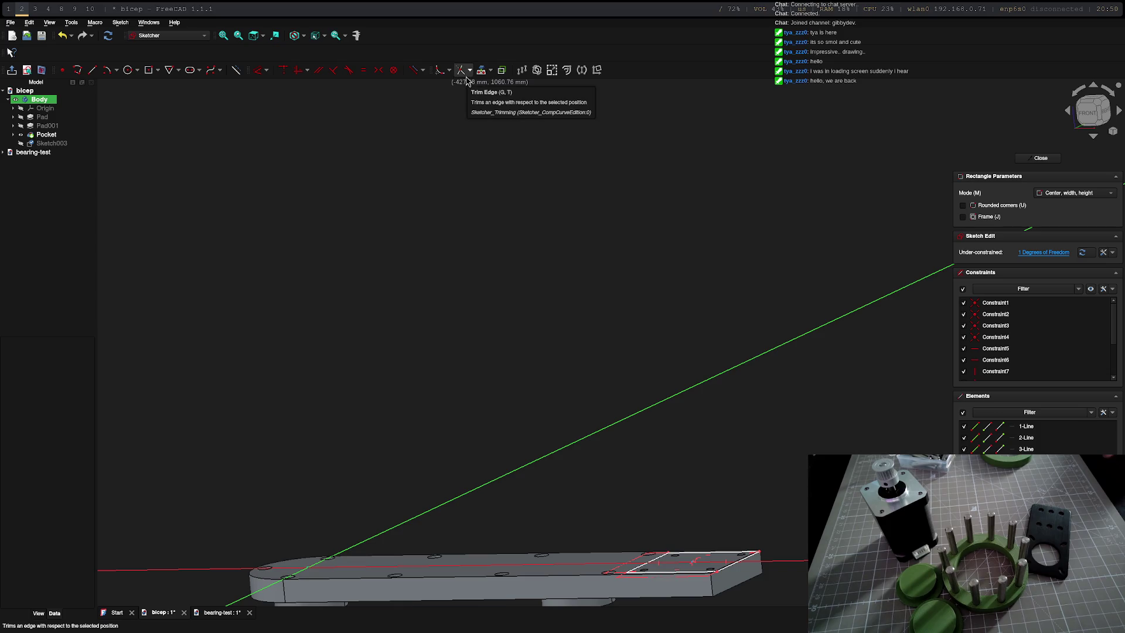
# - Close Sketch003, pocket the square 4.5 mm deep, and select the new pocket floor
pyautogui.click(1040, 158)
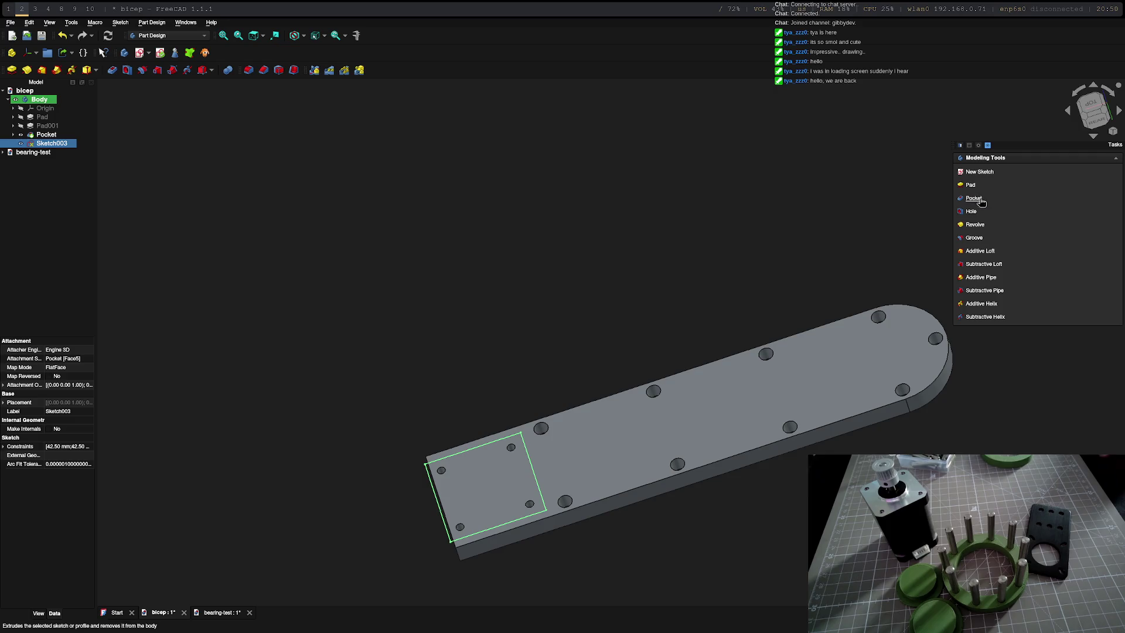
pyautogui.click(982, 202)
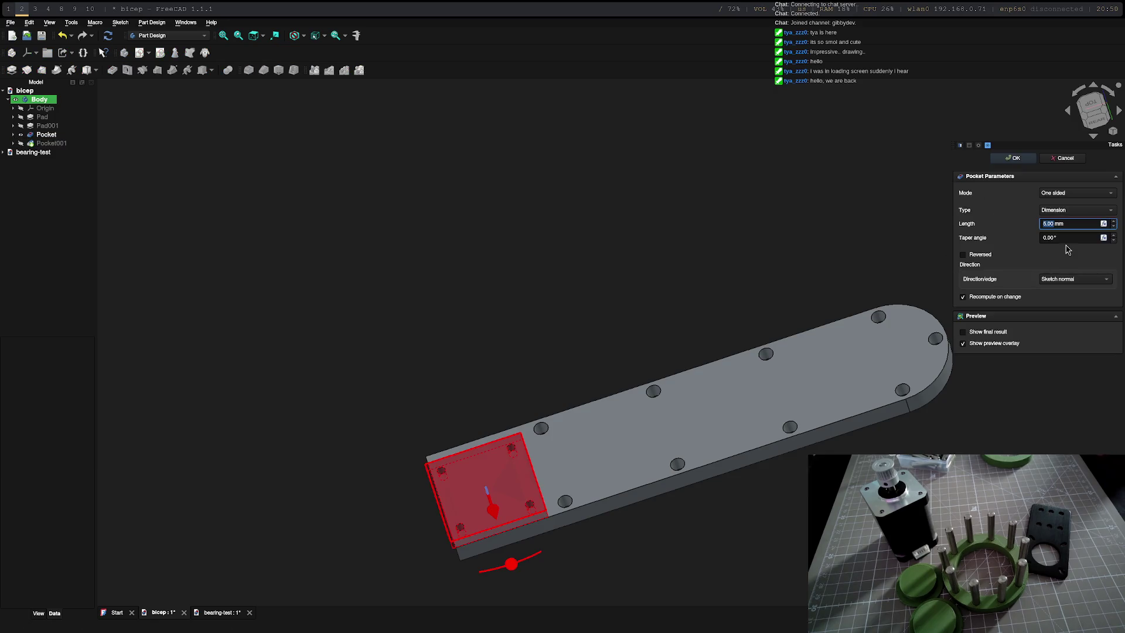
pyautogui.press('Return')
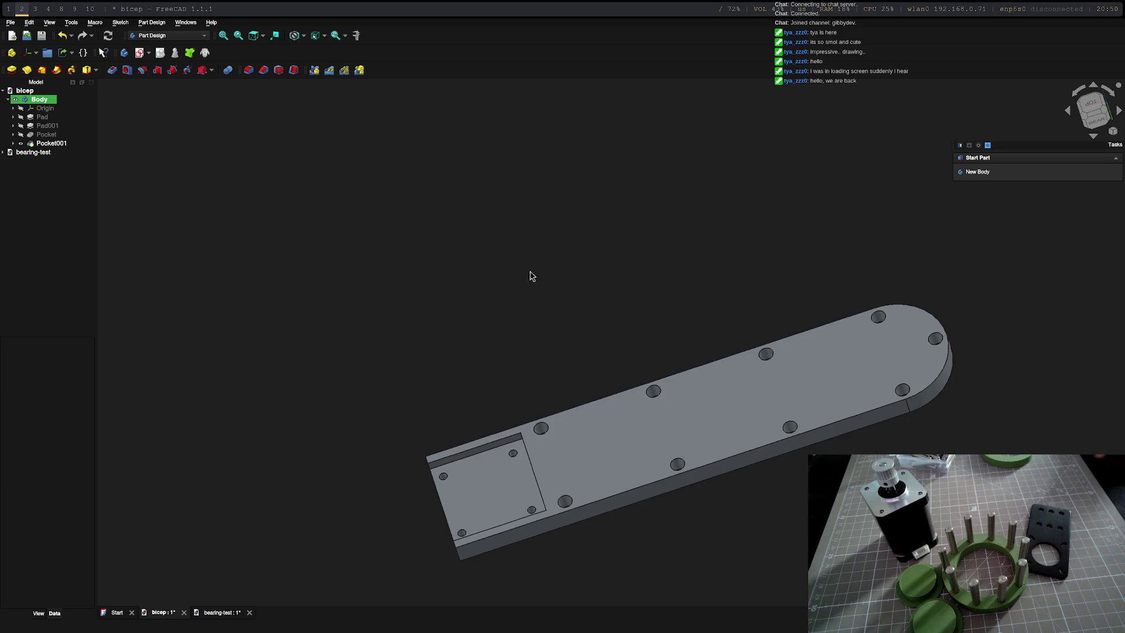
pyautogui.press('4')
pyautogui.press('2')
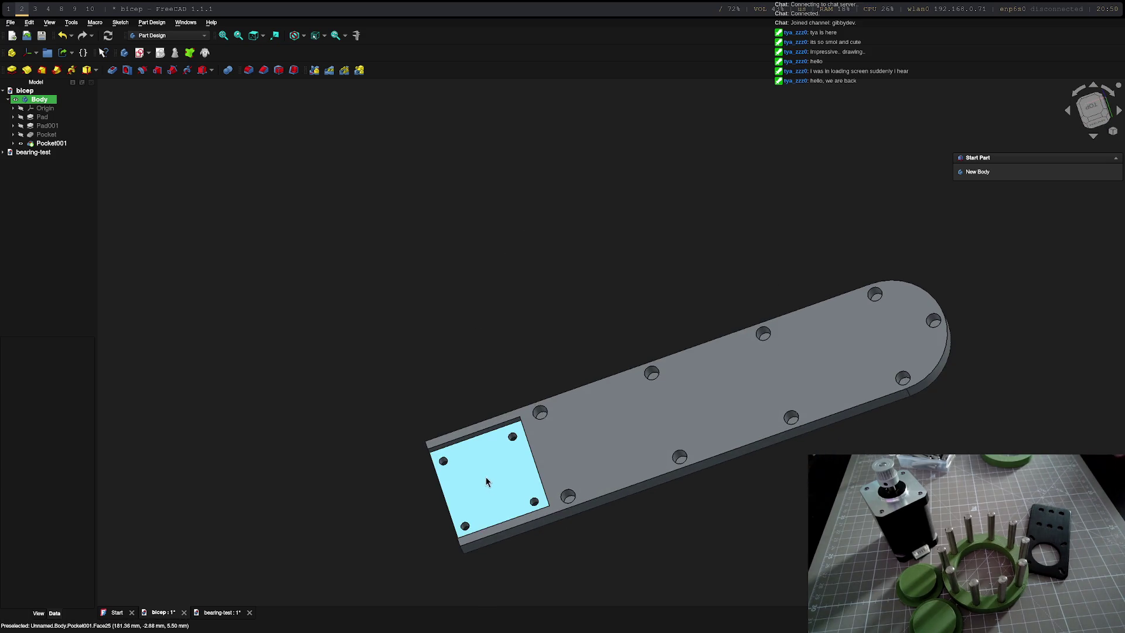
pyautogui.click(516, 468)
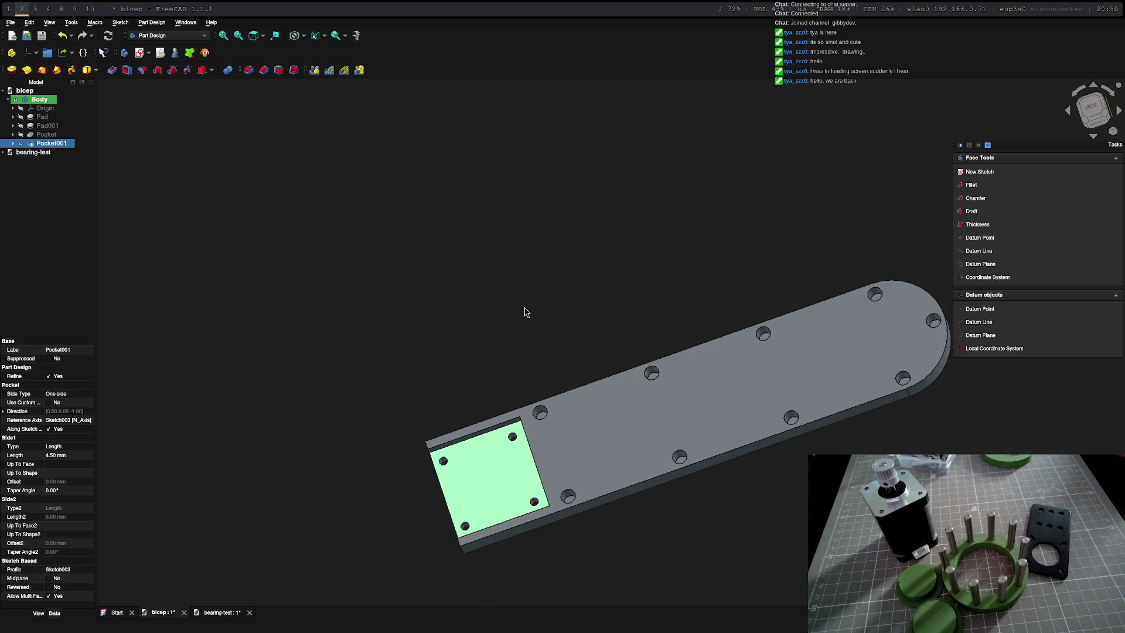
pyautogui.press('super+3')
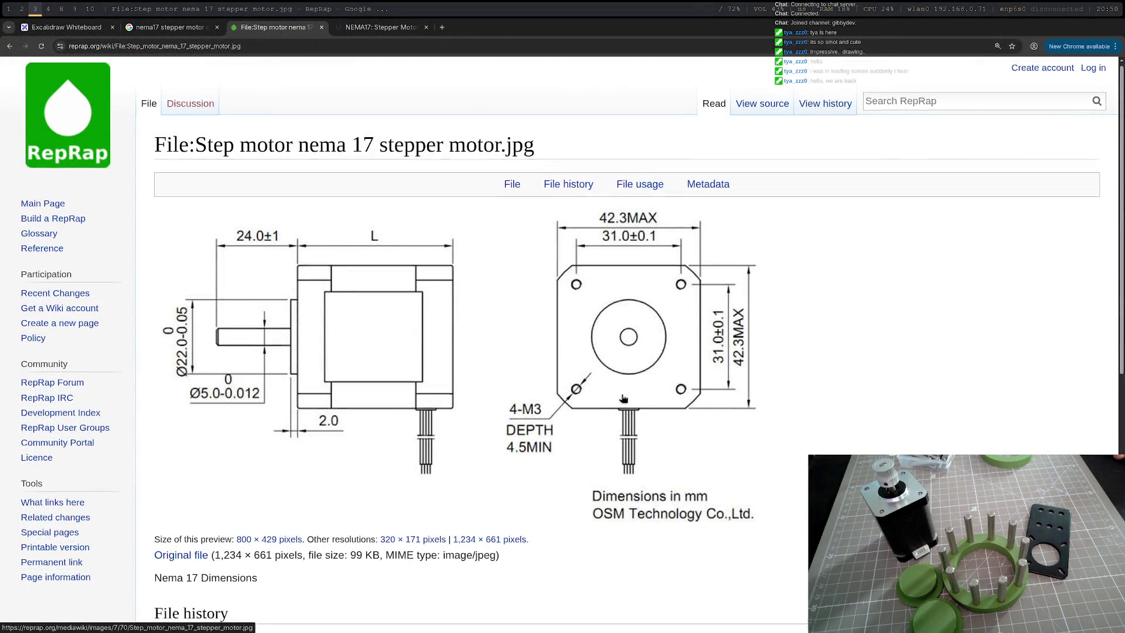
# - Go back to the NEMA 17 image results and preview the MOONS Industries motor drawing
pyautogui.scroll(-5, 621, 392)
pyautogui.scroll(5, 611, 393)
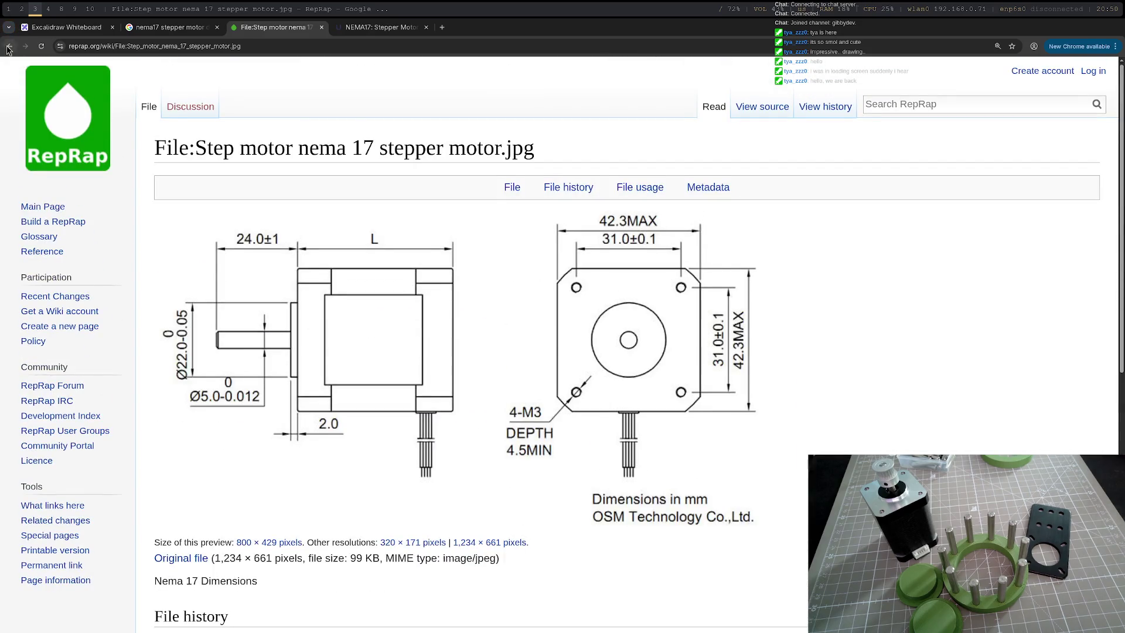
pyautogui.click(10, 47)
pyautogui.click(10, 47)
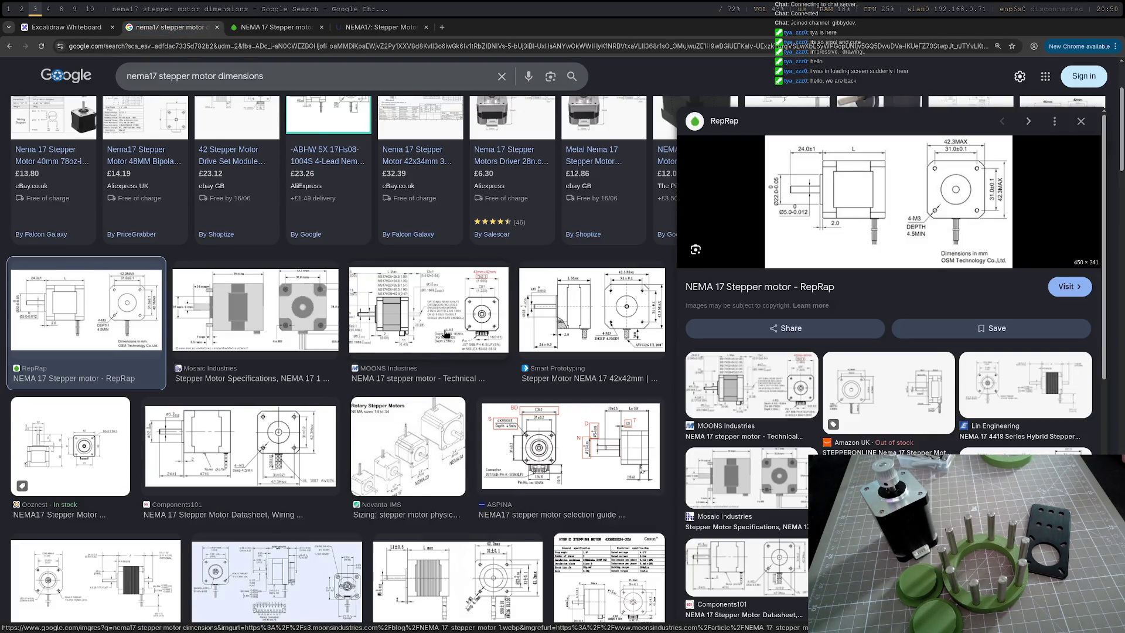
pyautogui.click(389, 343)
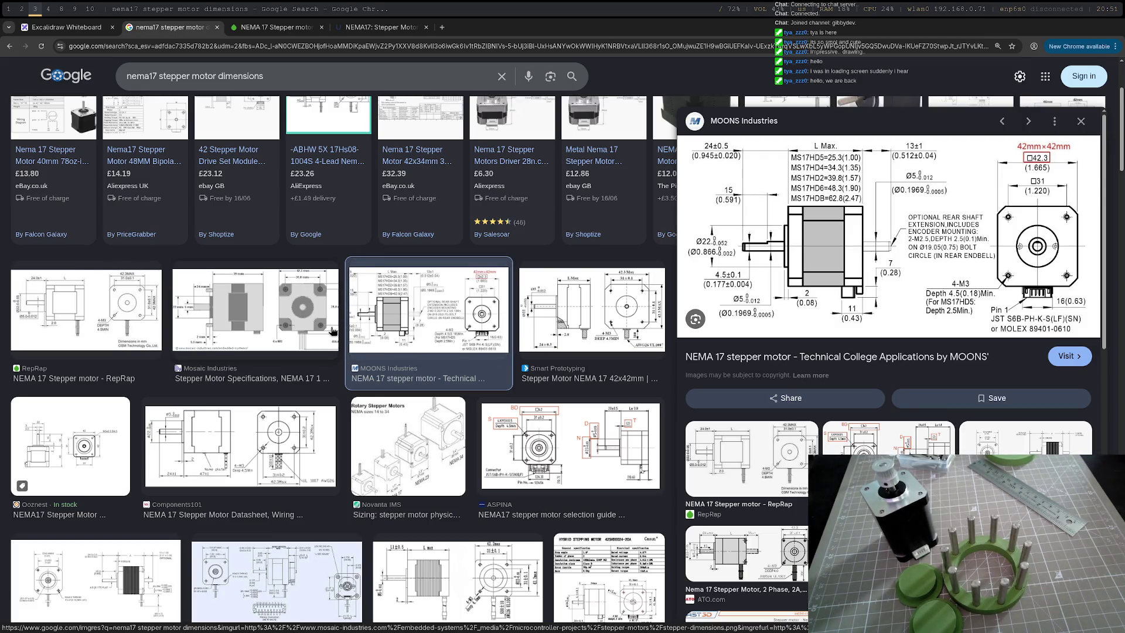
pyautogui.press('super+2')
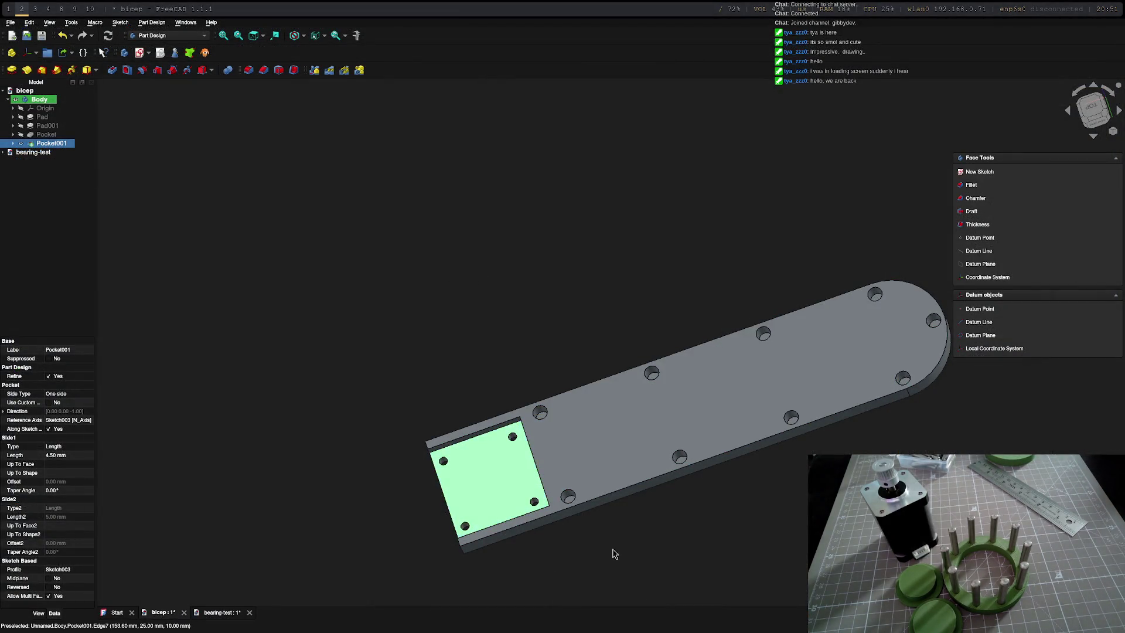
pyautogui.moveTo(609, 553)
pyautogui.mouseDown(button='middle')
pyautogui.moveTo(610, 339)
pyautogui.moveTo(774, 406)
pyautogui.mouseUp(button='middle')
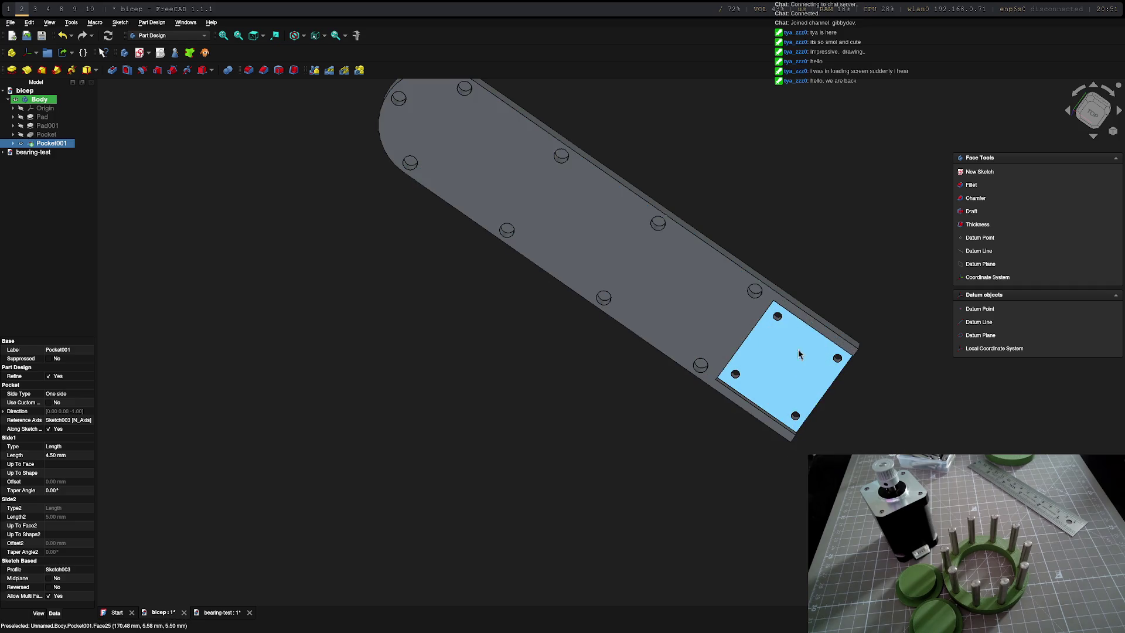
pyautogui.moveTo(737, 325)
pyautogui.mouseDown(button='middle')
pyautogui.moveTo(610, 339)
pyautogui.moveTo(849, 394)
pyautogui.moveTo(913, 351)
pyautogui.mouseUp(button='middle')
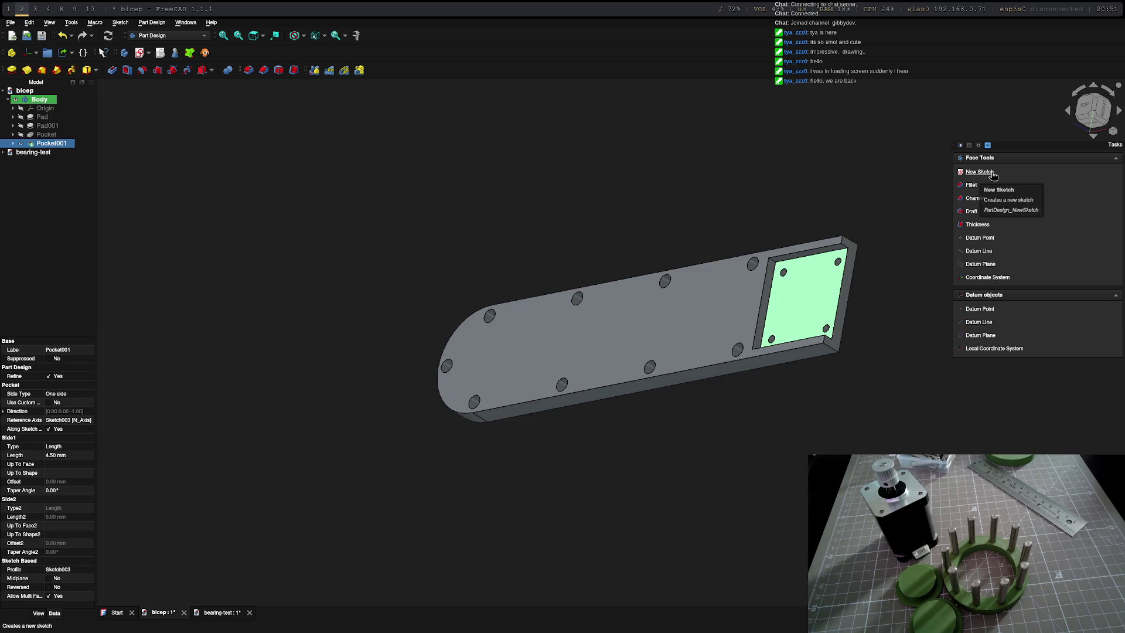
pyautogui.click(993, 174)
# - Bring the two upper mounting holes into the sketch as external references
pyautogui.scroll(5, 798, 282)
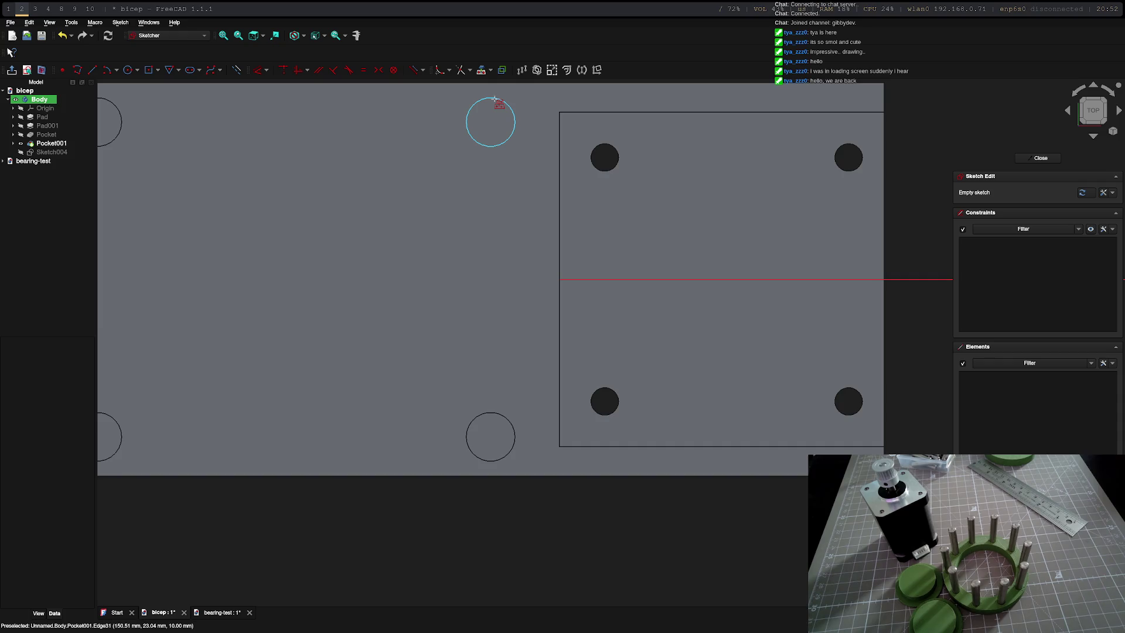
pyautogui.click(616, 151)
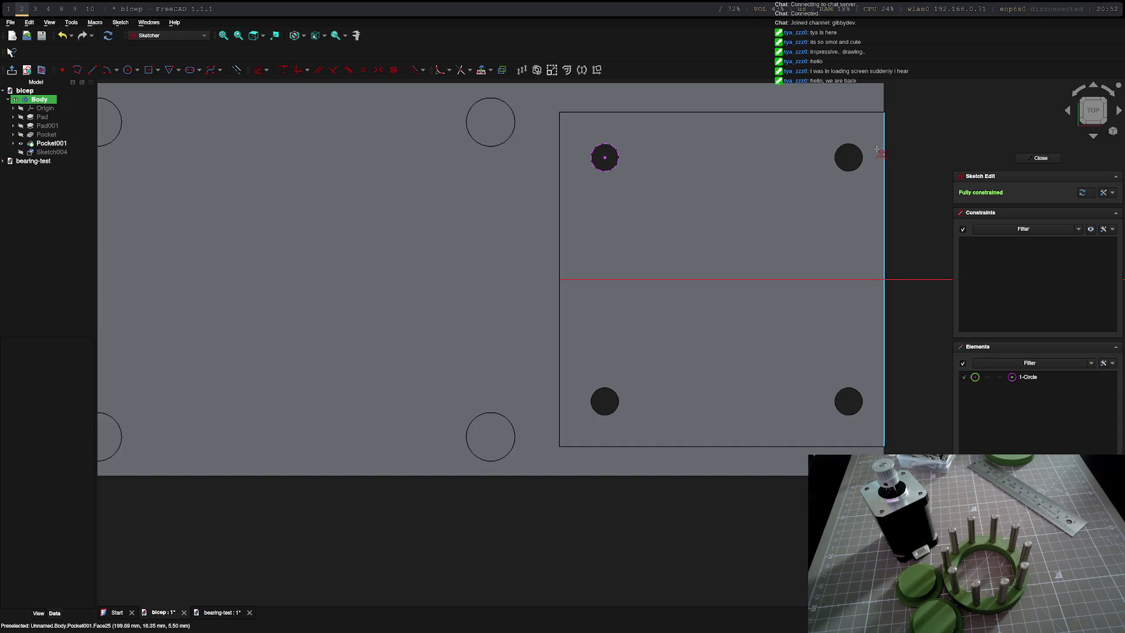
pyautogui.click(856, 159)
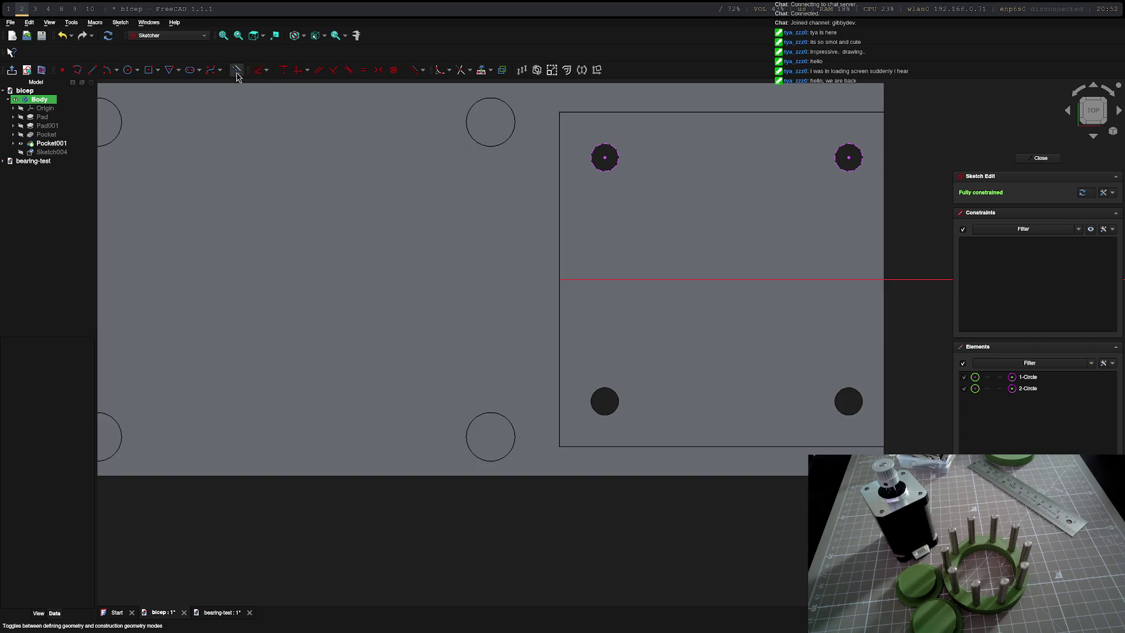
# - Draw a line joining the upper hole centres and a 15.5 mm vertical line down from it
pyautogui.click(92, 70)
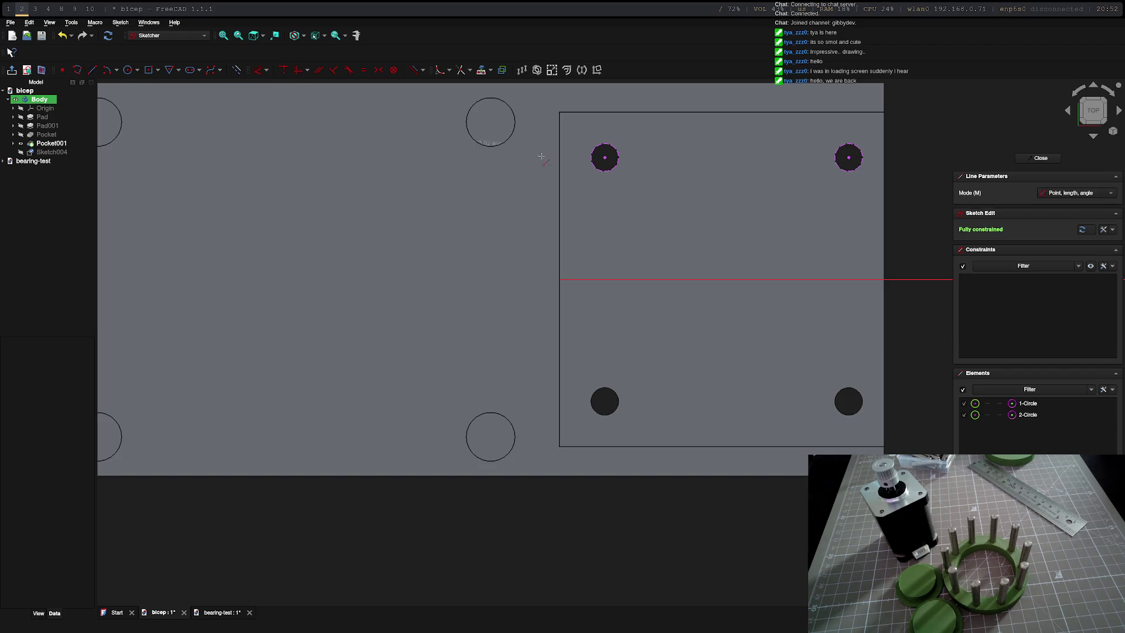
pyautogui.click(605, 157)
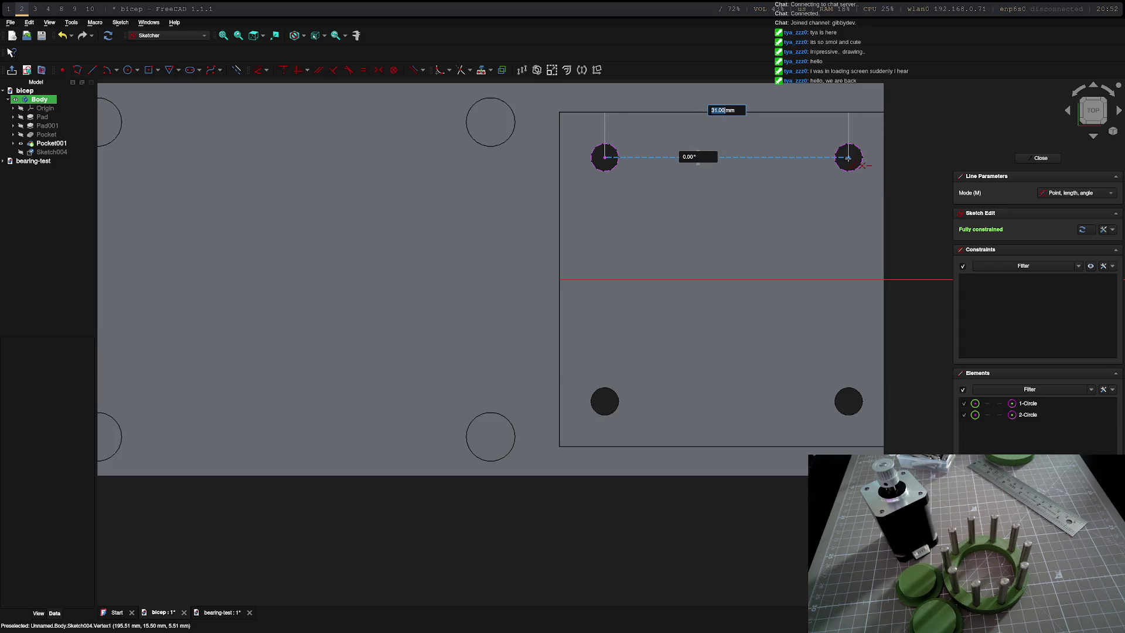
pyautogui.click(848, 157)
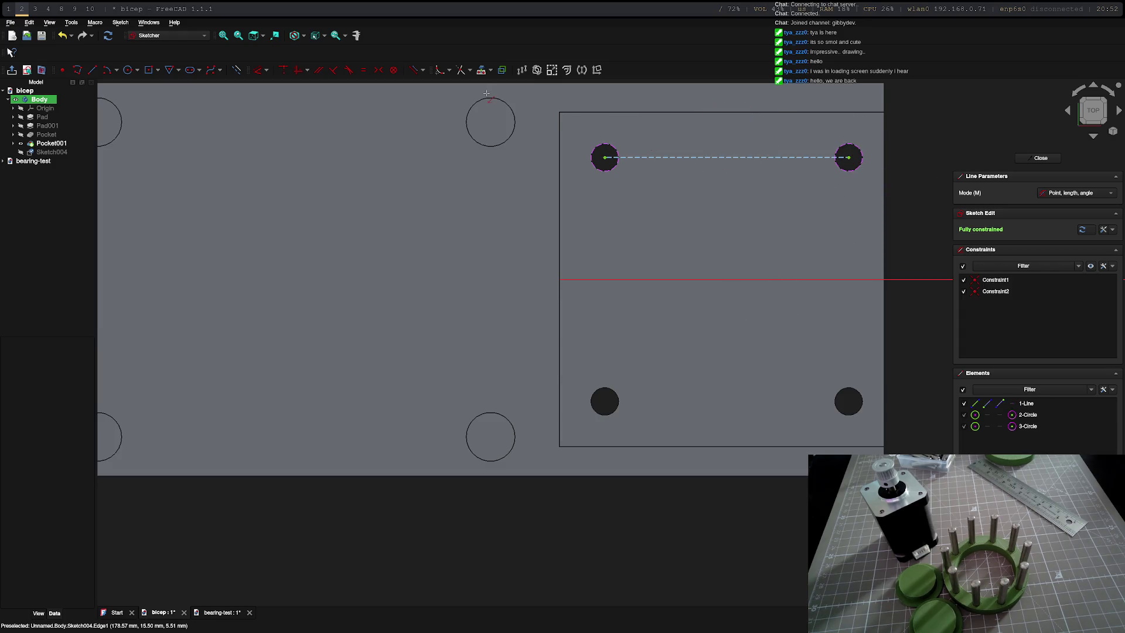
pyautogui.click(730, 156)
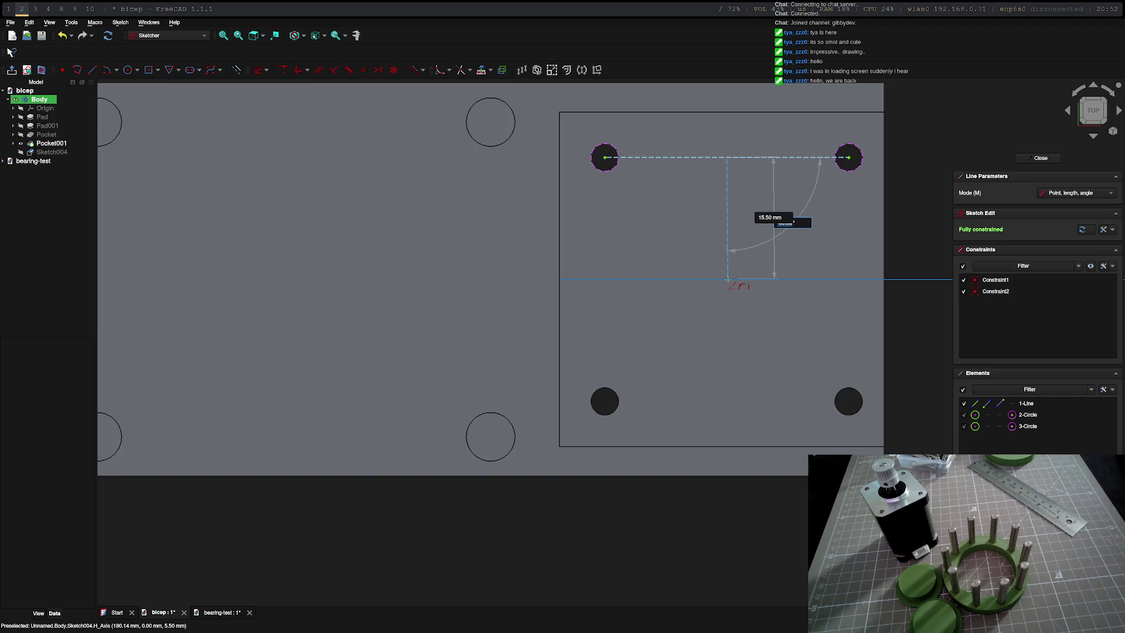
pyautogui.write('0')
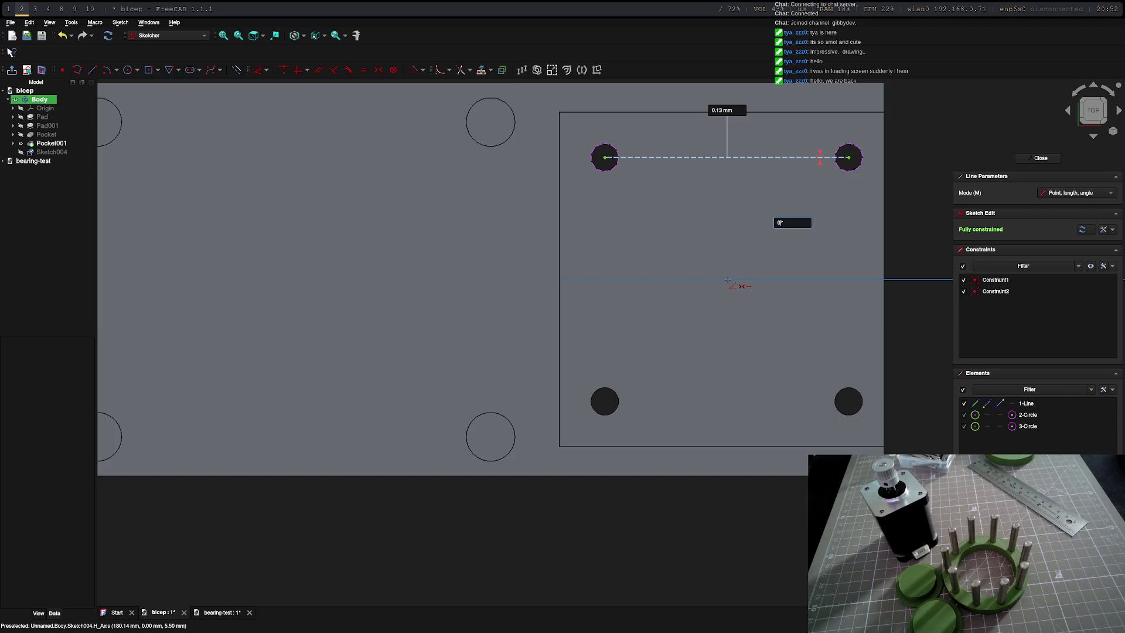
pyautogui.write('0')
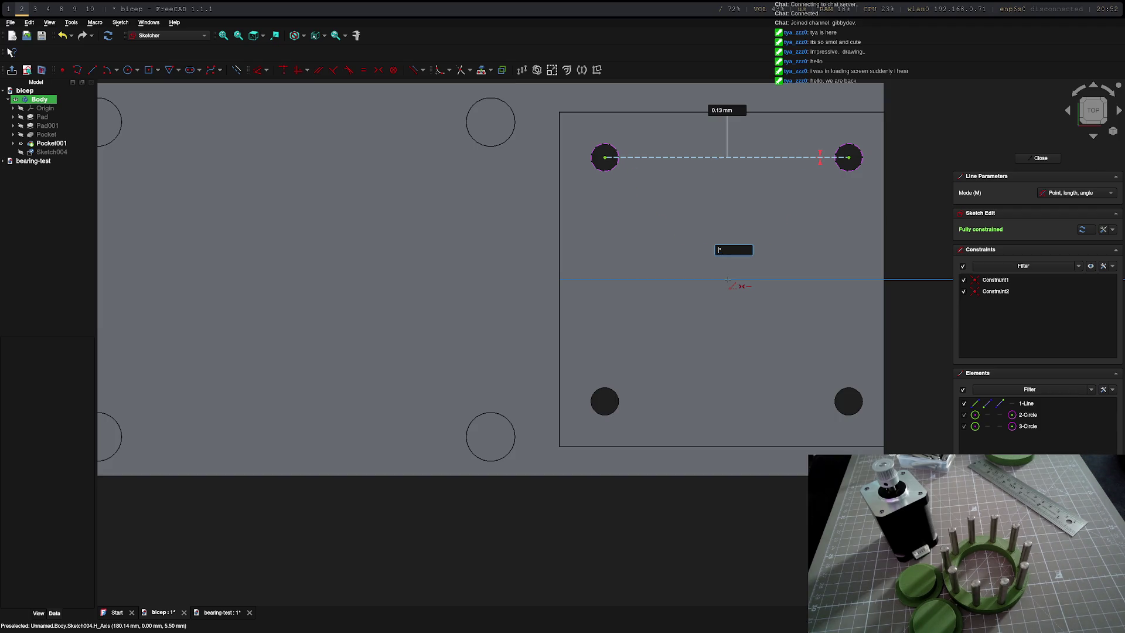
pyautogui.write('-90')
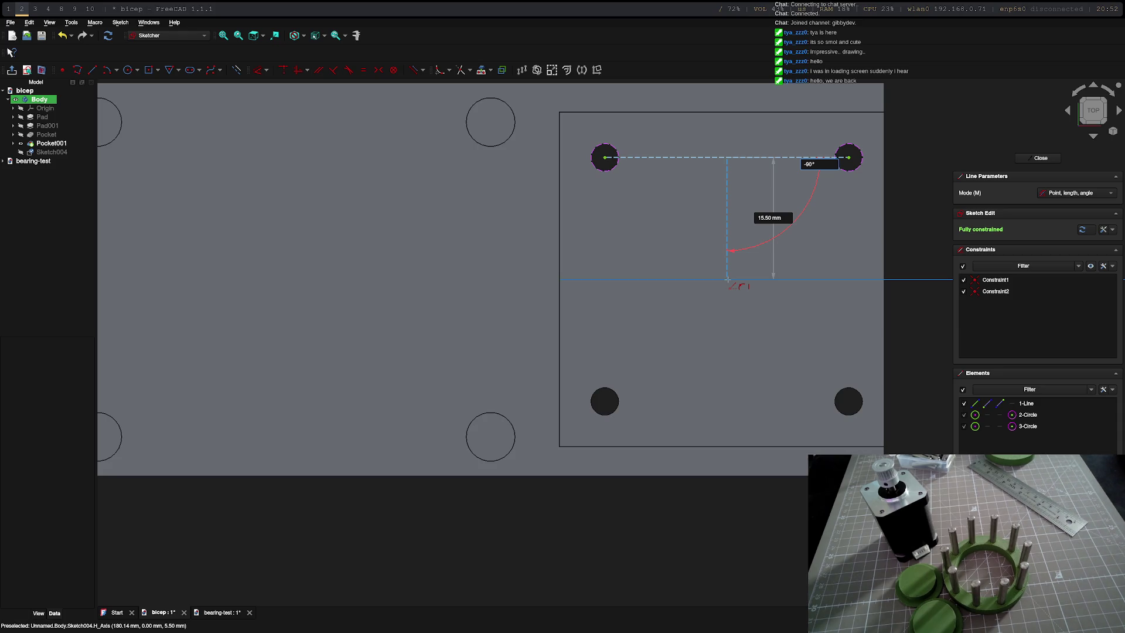
pyautogui.press('Tab')
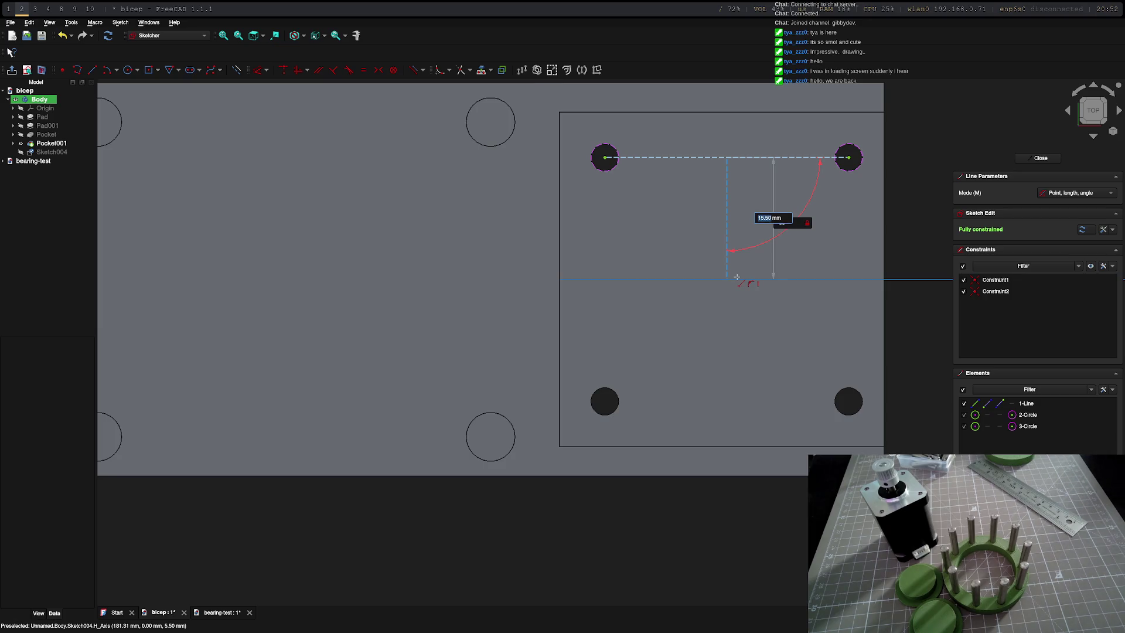
pyautogui.press('Return')
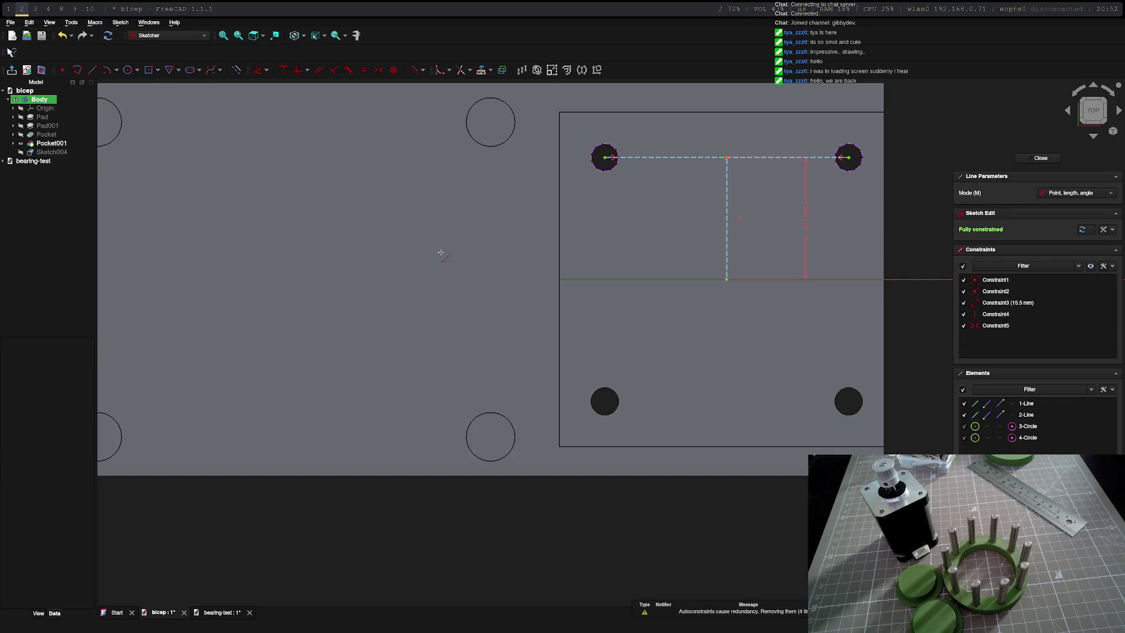
pyautogui.press('Escape')
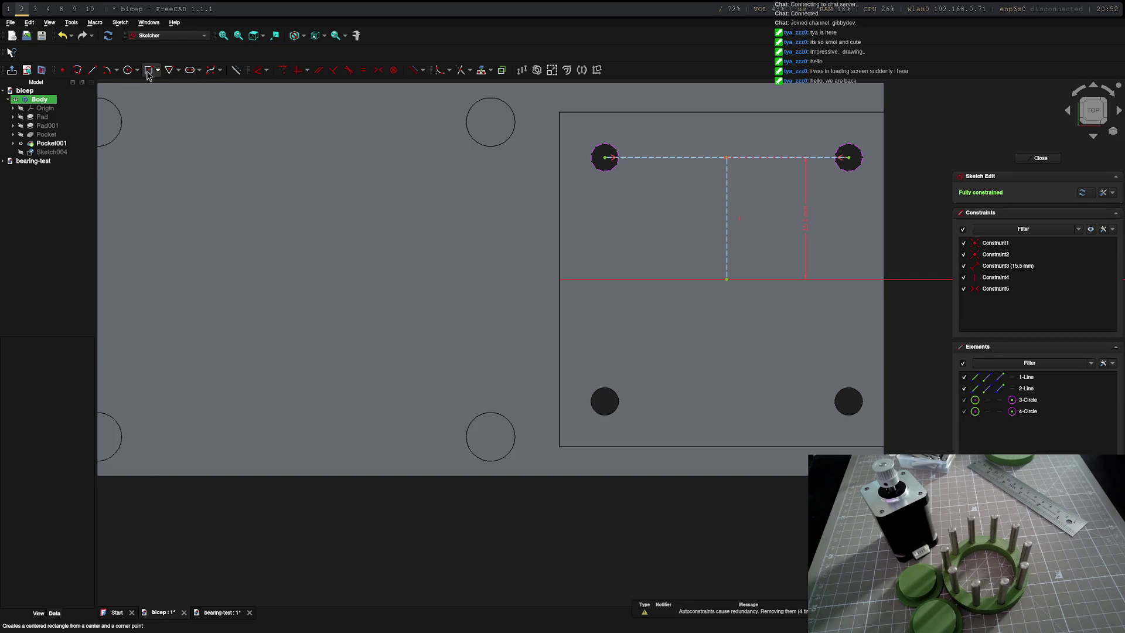
# - Add a 25 mm circle at the vertical line's lower end and close the sketch
pyautogui.click(148, 69)
pyautogui.scroll(-4, 719, 279)
pyautogui.scroll(5, 606, 259)
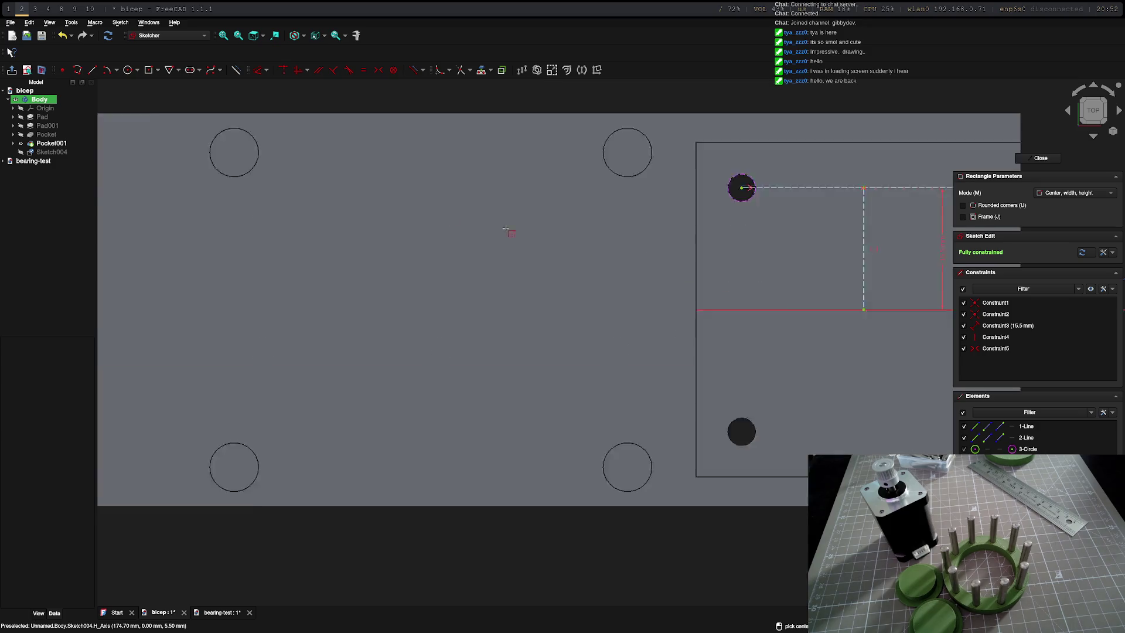
pyautogui.scroll(-4, 193, 135)
pyautogui.click(128, 70)
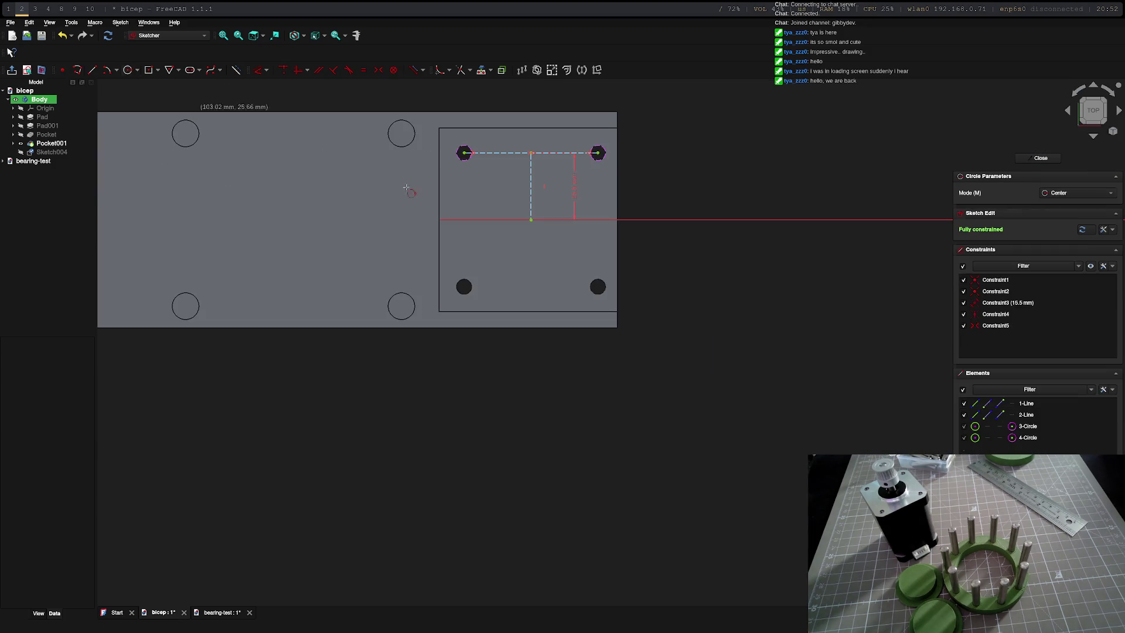
pyautogui.click(530, 220)
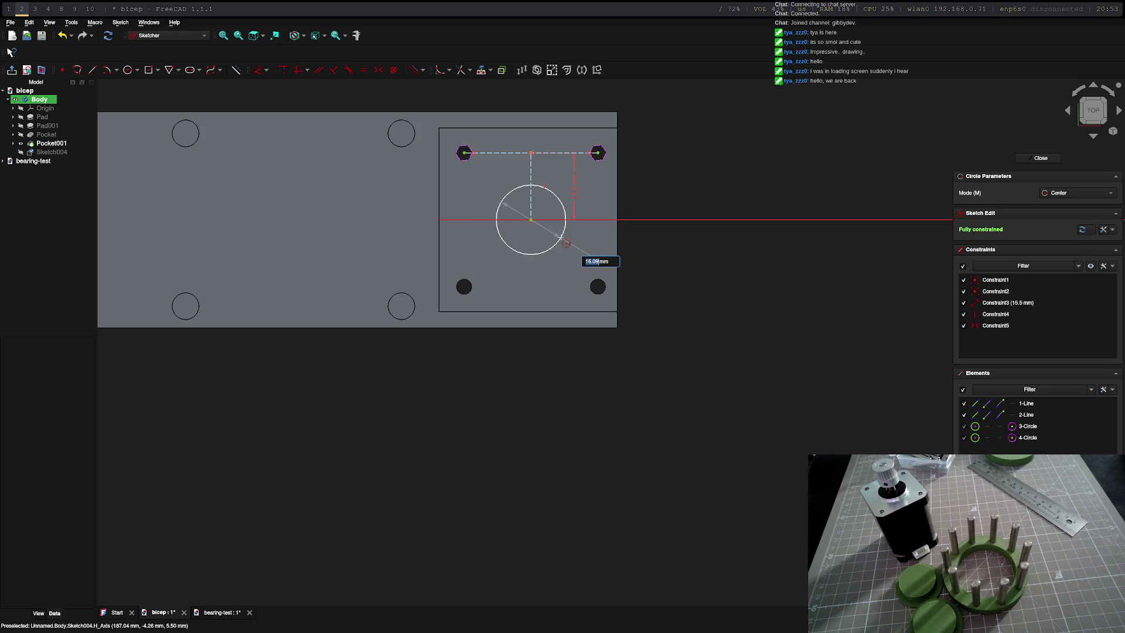
pyautogui.write('25')
pyautogui.press('Return')
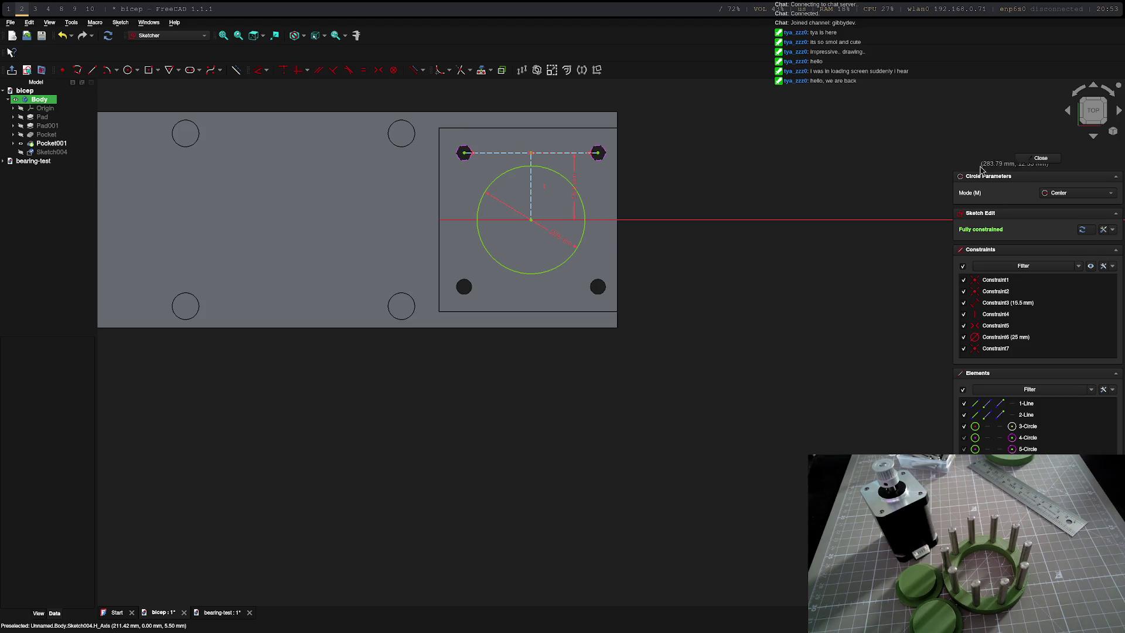
pyautogui.click(1038, 158)
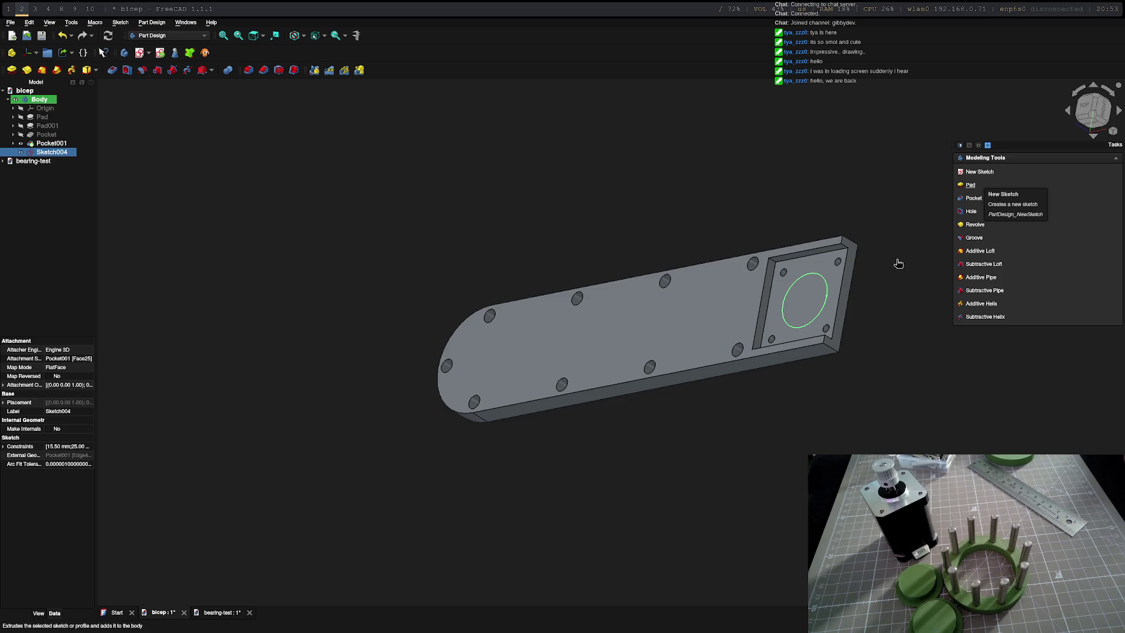
pyautogui.moveTo(611, 342)
pyautogui.mouseDown(button='middle')
pyautogui.moveTo(516, 401)
pyautogui.moveTo(559, 421)
pyautogui.moveTo(472, 476)
pyautogui.moveTo(540, 395)
pyautogui.moveTo(595, 424)
pyautogui.moveTo(525, 441)
pyautogui.moveTo(349, 432)
pyautogui.moveTo(579, 506)
pyautogui.moveTo(748, 472)
pyautogui.mouseUp(button='middle')
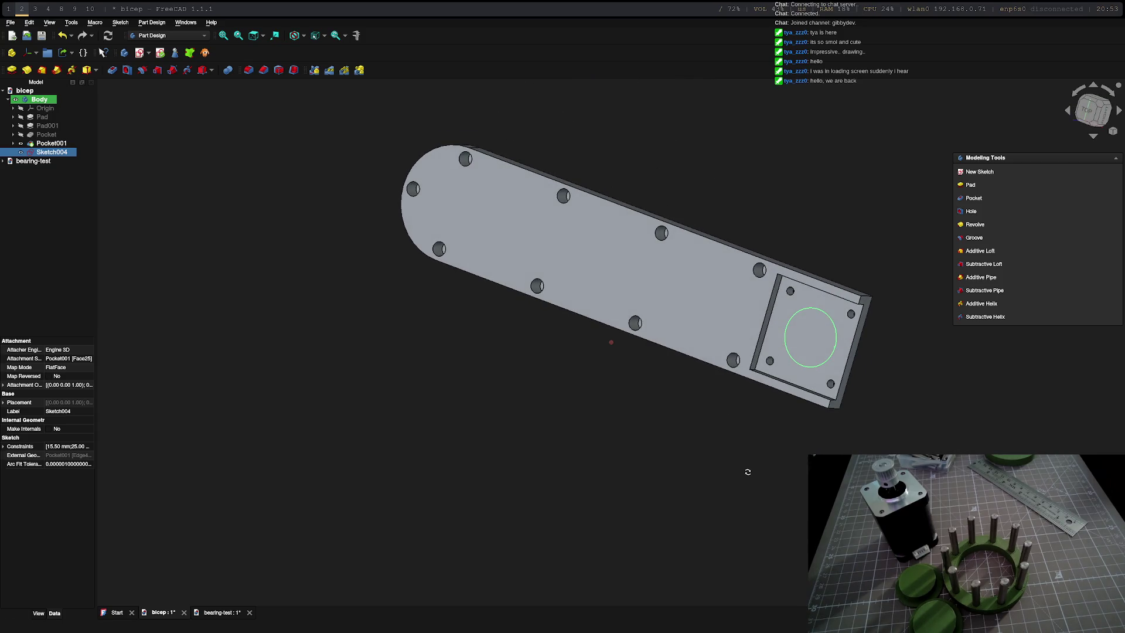
pyautogui.moveTo(748, 472); pyautogui.dragTo(748, 472, button='middle')
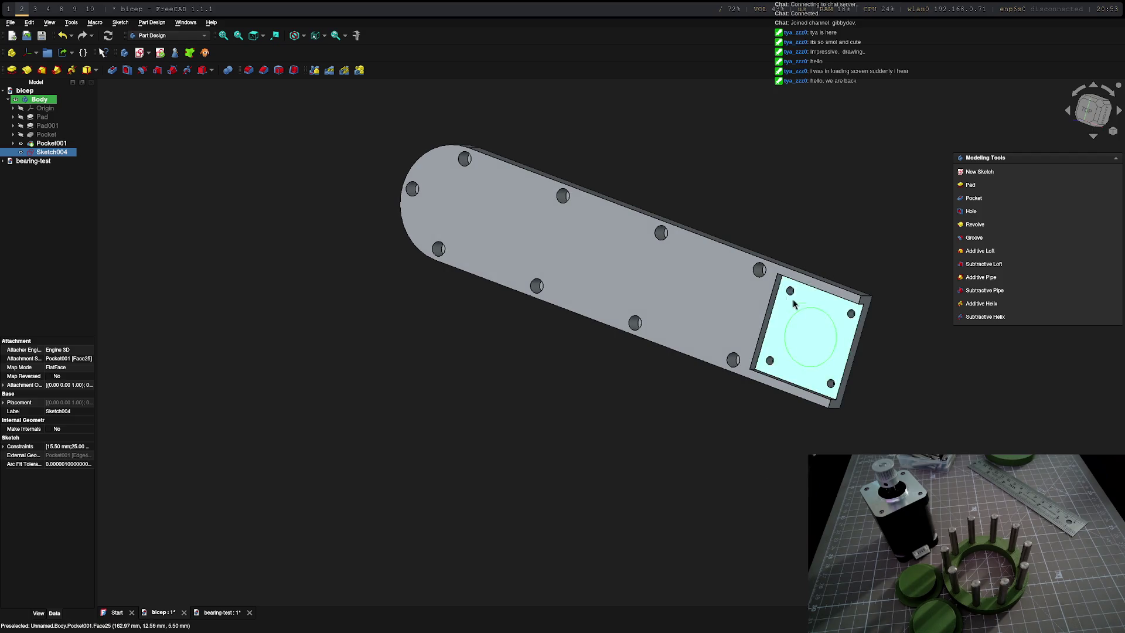
pyautogui.moveTo(849, 327)
pyautogui.mouseDown(button='middle')
pyautogui.moveTo(796, 394)
pyautogui.moveTo(601, 362)
pyautogui.moveTo(841, 410)
pyautogui.mouseUp(button='middle')
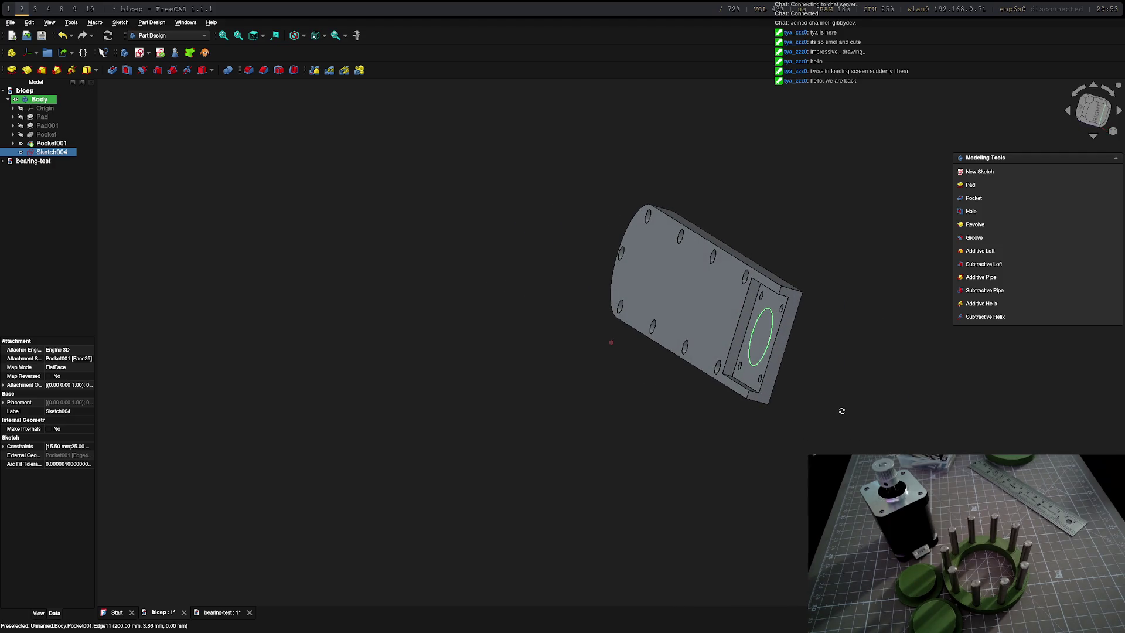
pyautogui.moveTo(842, 411); pyautogui.dragTo(843, 411, button='middle')
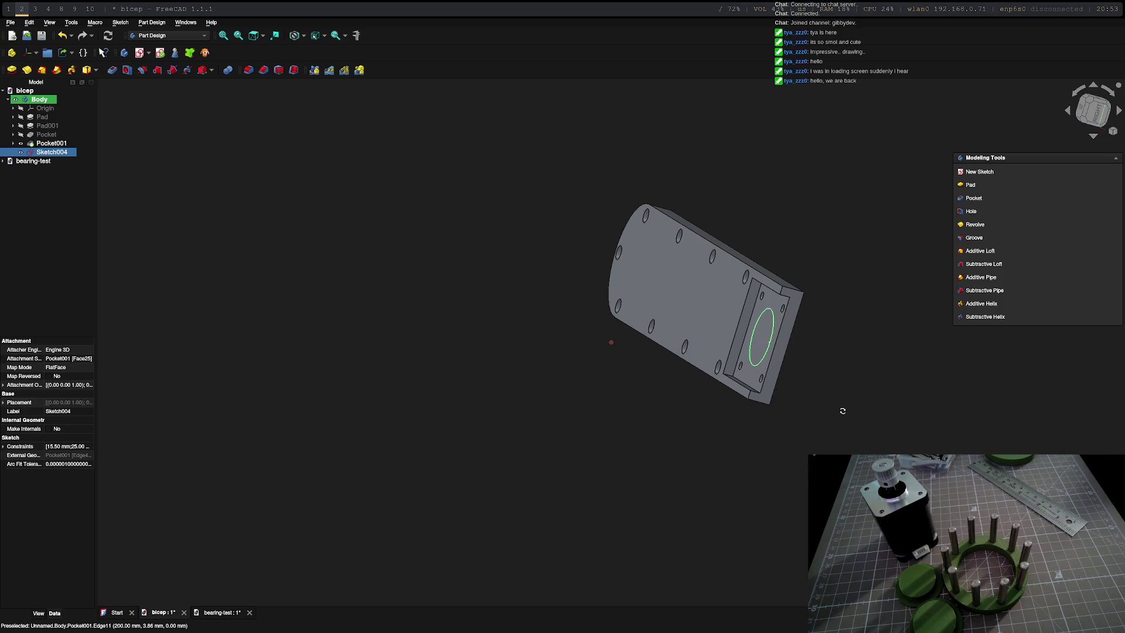
pyautogui.moveTo(843, 410)
pyautogui.mouseDown(button='middle')
pyautogui.moveTo(916, 404)
pyautogui.moveTo(944, 389)
pyautogui.moveTo(849, 372)
pyautogui.mouseUp(button='middle')
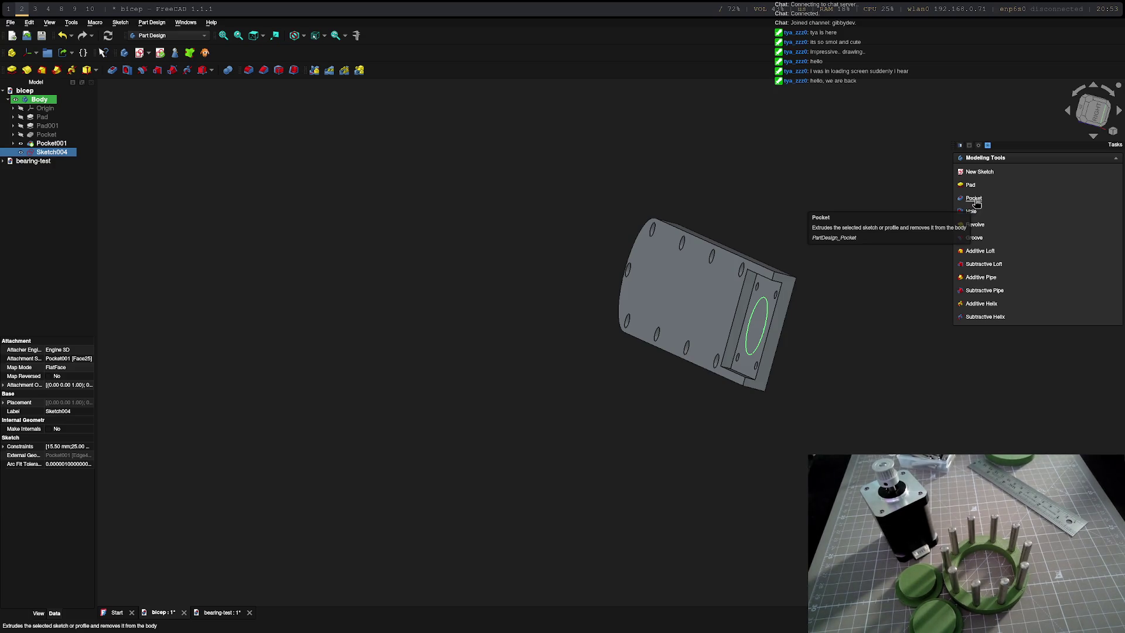
pyautogui.click(975, 199)
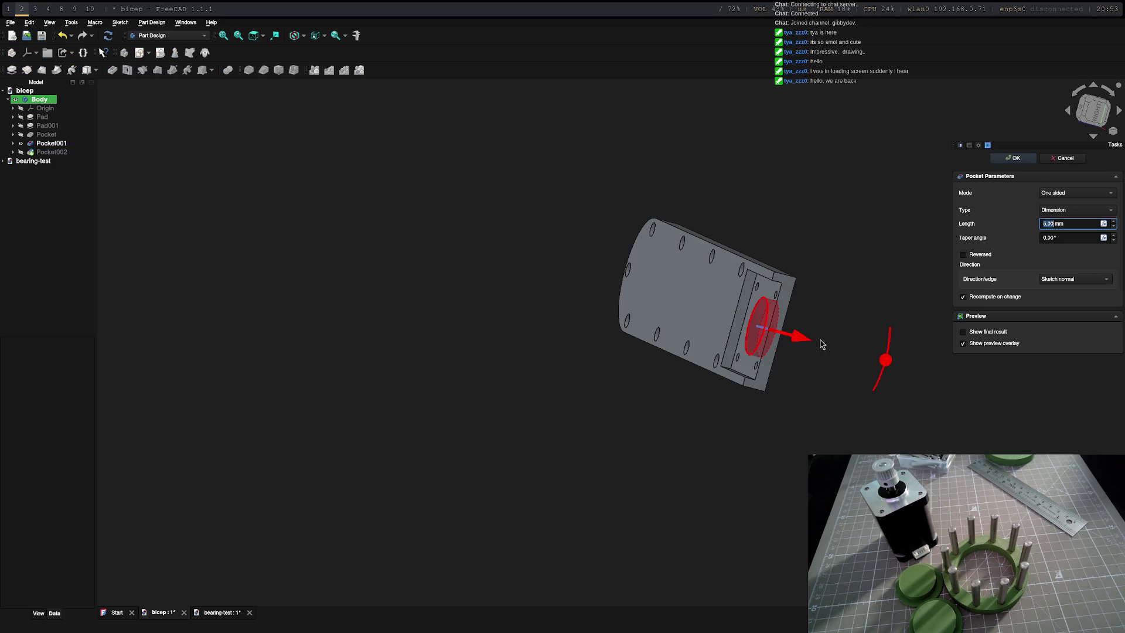
# - Drag the pocket depth to 34 mm and confirm the cut
pyautogui.moveTo(817, 396)
pyautogui.mouseDown(button='middle')
pyautogui.moveTo(389, 331)
pyautogui.moveTo(758, 396)
pyautogui.mouseUp(button='middle')
pyautogui.moveTo(752, 339); pyautogui.dragTo(846, 365)
pyautogui.click(1013, 157)
# - Orbit to inspect the motor-mount hole and underside bosses, then select the Pocket feature
pyautogui.moveTo(744, 410)
pyautogui.mouseDown(button='middle')
pyautogui.moveTo(740, 454)
pyautogui.moveTo(804, 384)
pyautogui.moveTo(821, 322)
pyautogui.moveTo(835, 408)
pyautogui.mouseUp(button='middle')
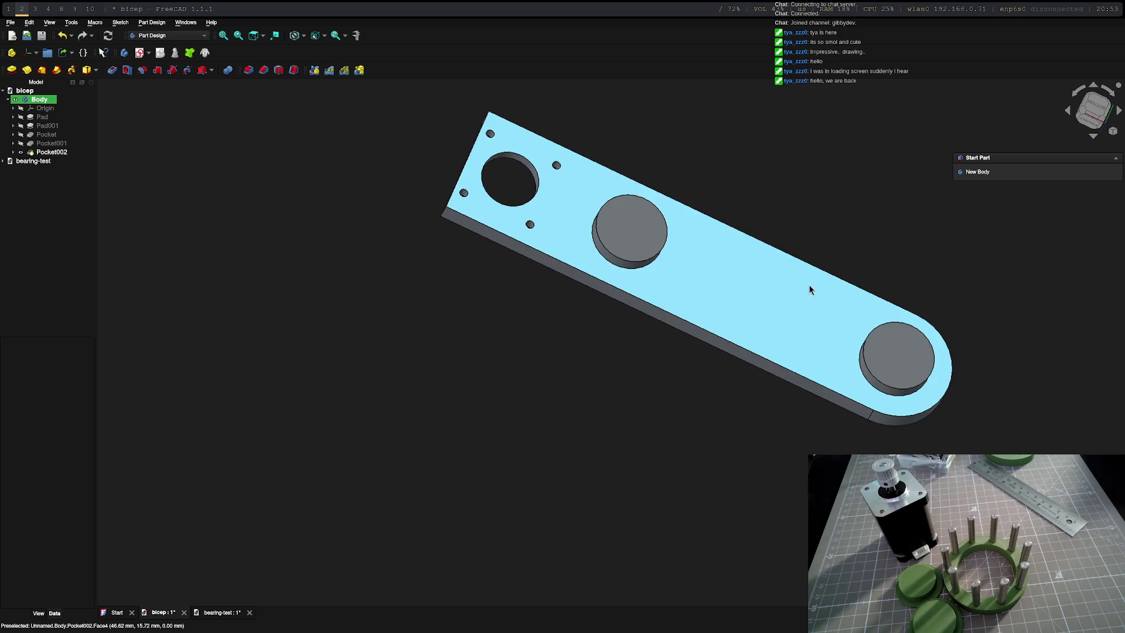
pyautogui.moveTo(811, 291)
pyautogui.mouseDown(button='middle')
pyautogui.moveTo(703, 328)
pyautogui.moveTo(176, 445)
pyautogui.moveTo(457, 442)
pyautogui.moveTo(482, 417)
pyautogui.moveTo(563, 444)
pyautogui.moveTo(541, 339)
pyautogui.moveTo(744, 314)
pyautogui.moveTo(721, 394)
pyautogui.mouseUp(button='middle')
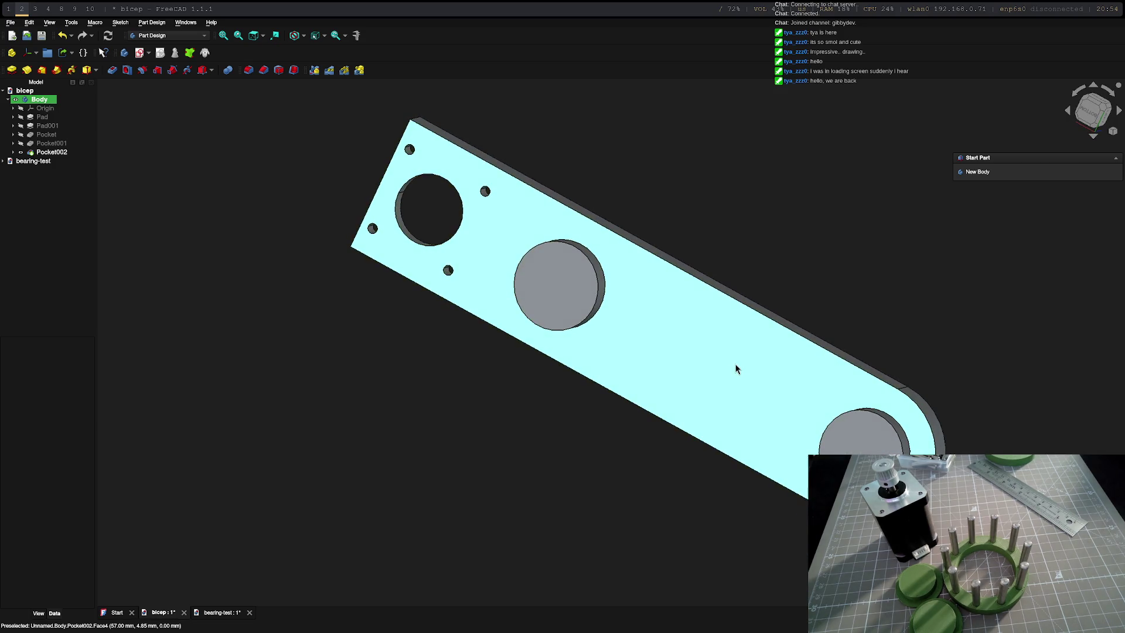
pyautogui.moveTo(732, 350)
pyautogui.mouseDown(button='middle')
pyautogui.moveTo(796, 297)
pyautogui.moveTo(283, 353)
pyautogui.mouseUp(button='middle')
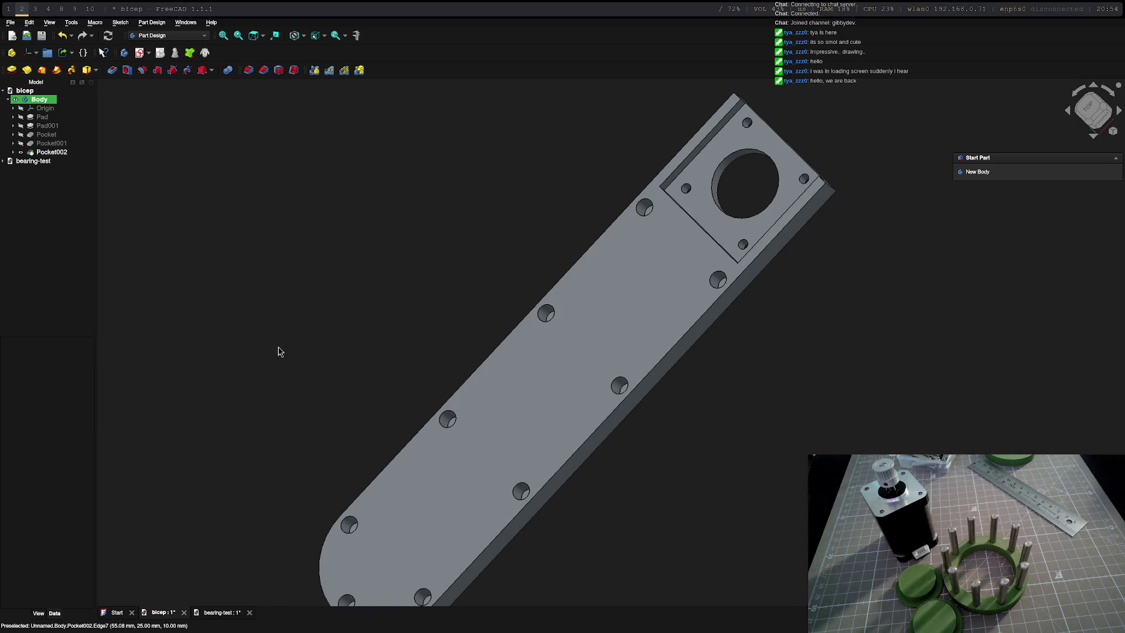
pyautogui.moveTo(379, 382); pyautogui.dragTo(679, 499, button='middle')
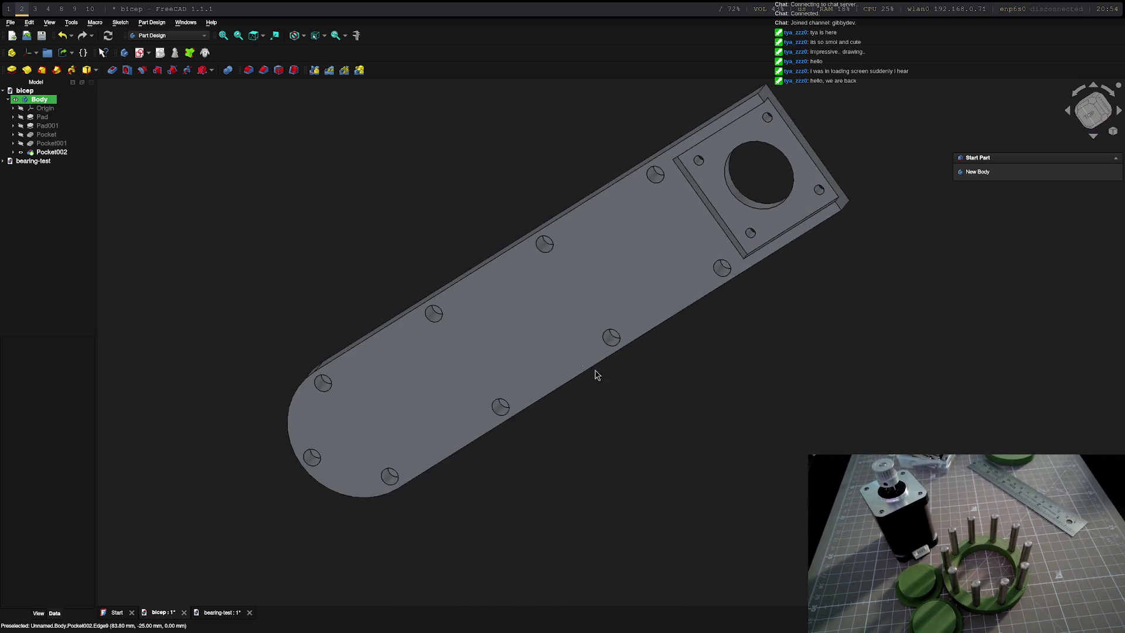
pyautogui.click(24, 90)
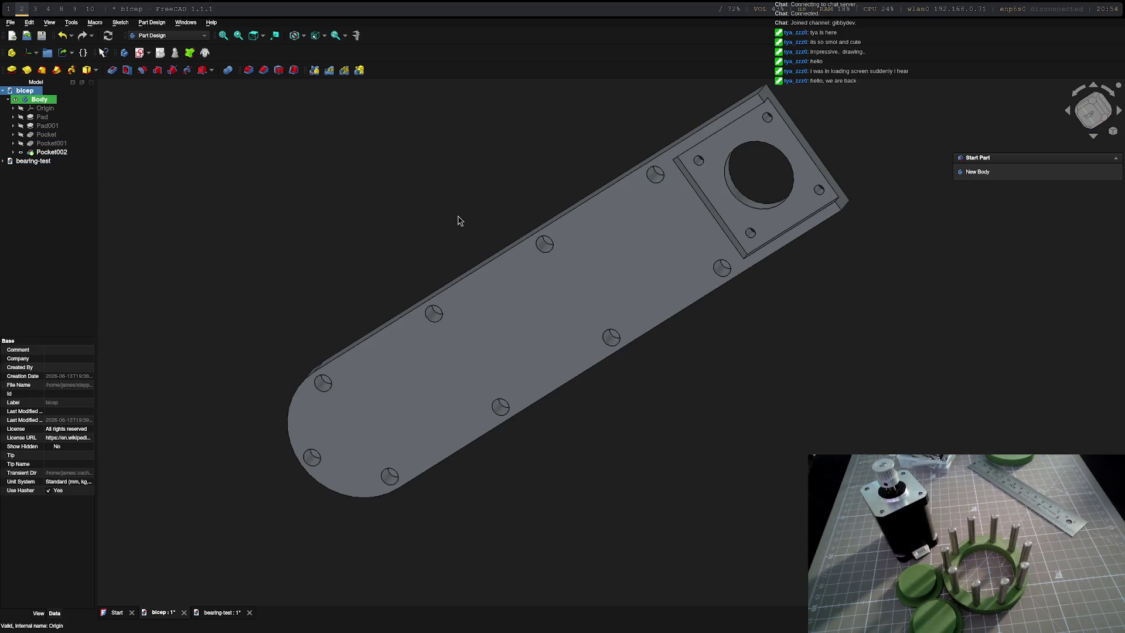
pyautogui.moveTo(459, 221); pyautogui.dragTo(537, 377, button='middle')
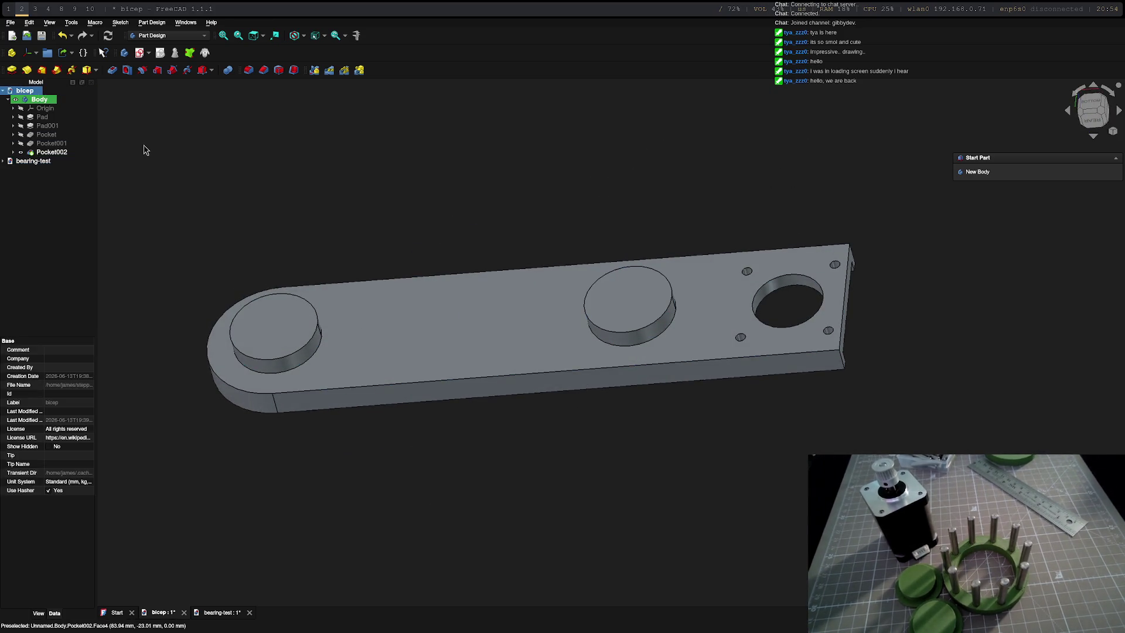
pyautogui.click(44, 136)
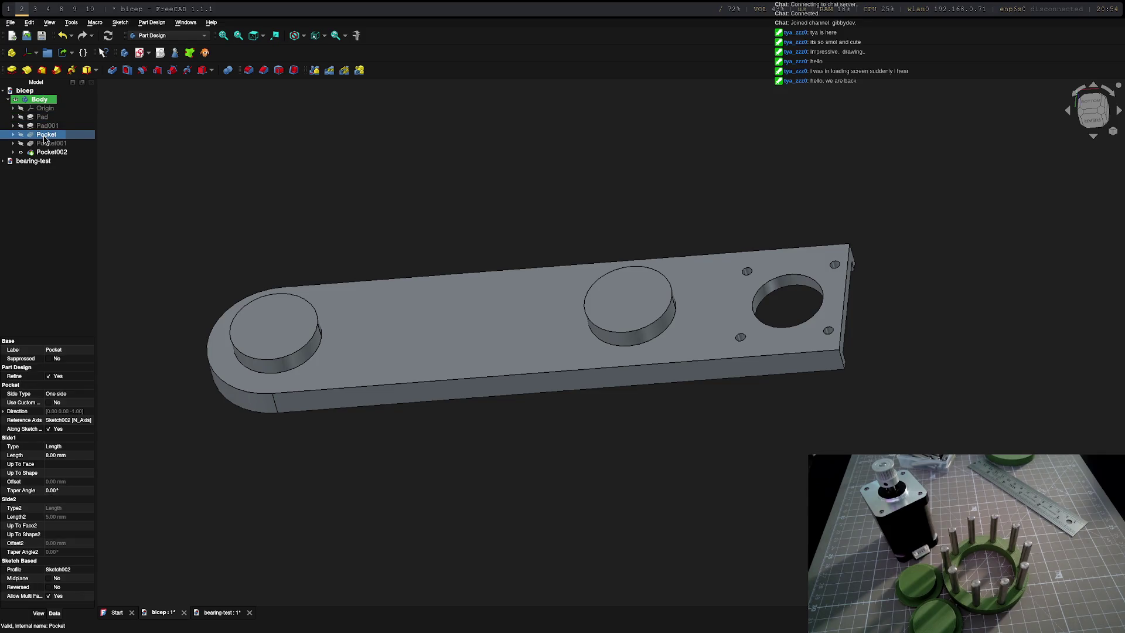
# - Open Pad and Pad001 to check their lengths
pyautogui.doubleClick(38, 117)
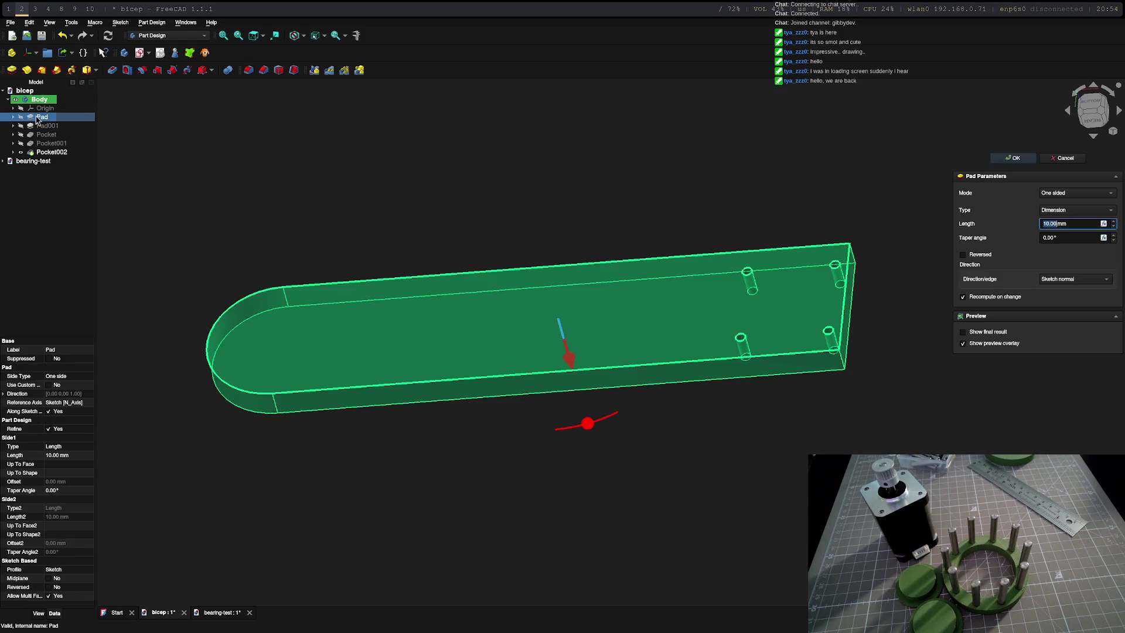
pyautogui.click(43, 127)
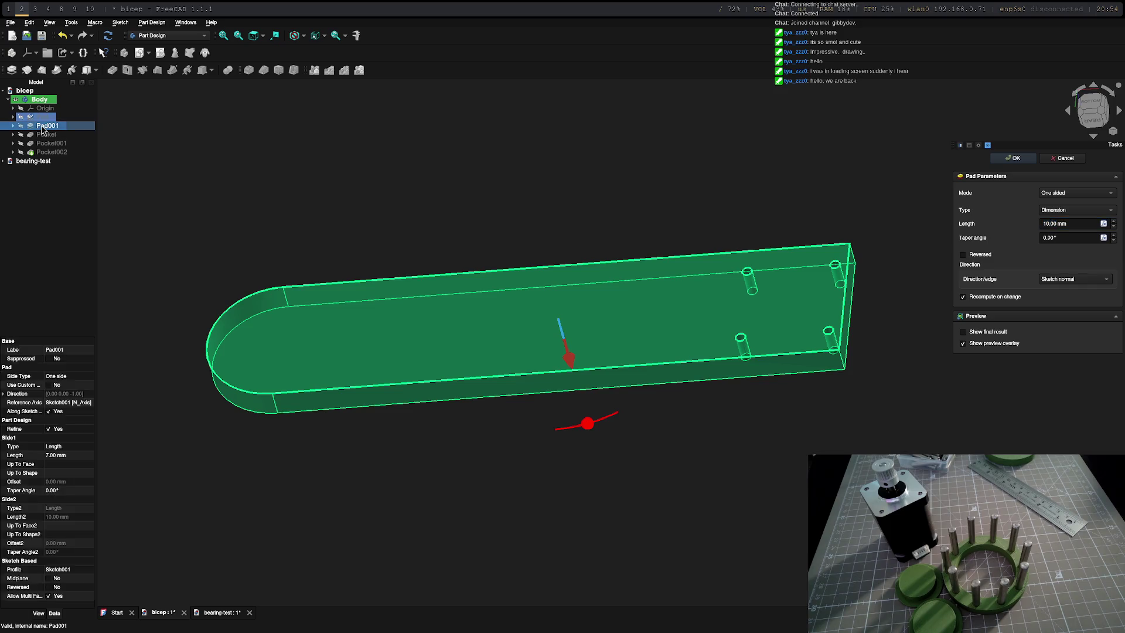
pyautogui.doubleClick(43, 126)
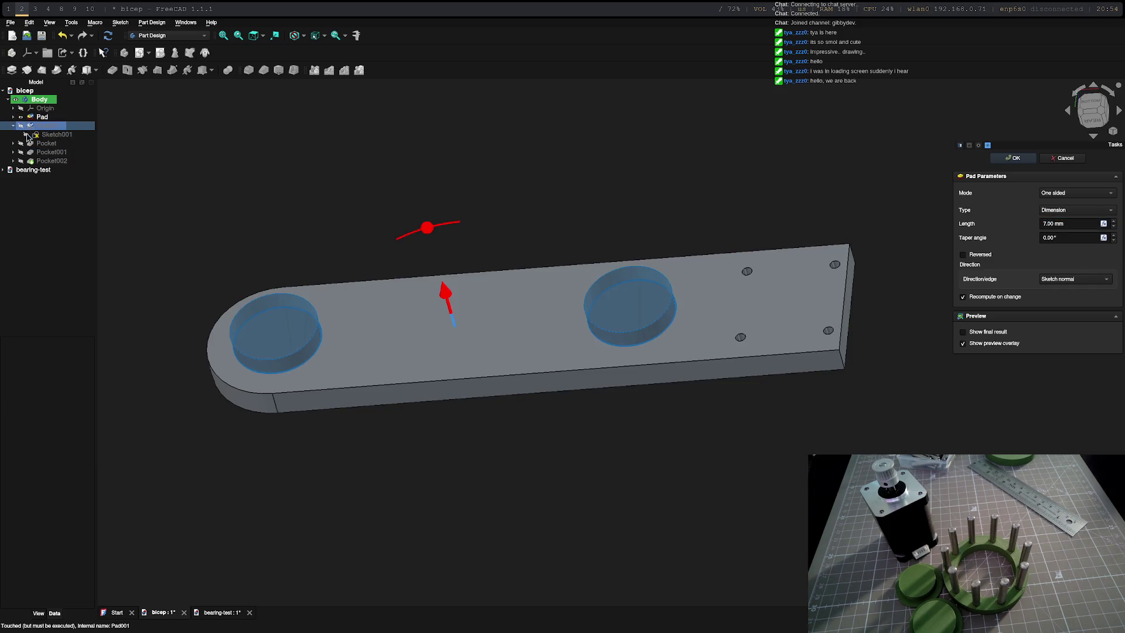
# - Inspect Sketch001's two 31 mm circles, then switch to the bearing-test document
pyautogui.doubleClick(35, 136)
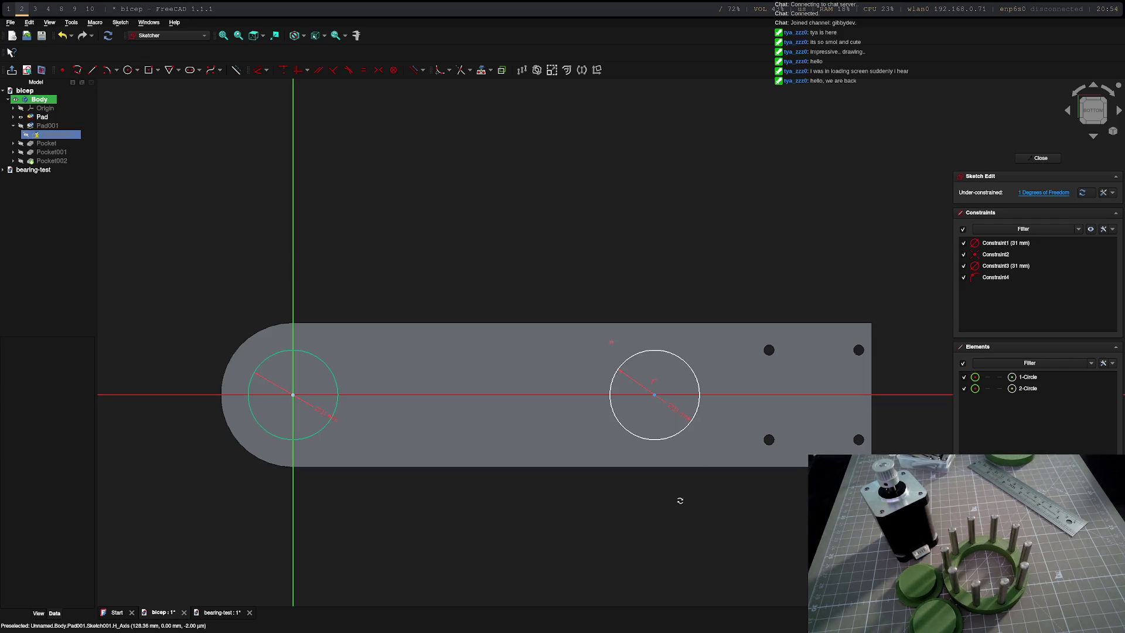
pyautogui.moveTo(680, 500)
pyautogui.mouseDown(button='middle')
pyautogui.moveTo(633, 372)
pyautogui.moveTo(670, 397)
pyautogui.moveTo(688, 431)
pyautogui.mouseUp(button='middle')
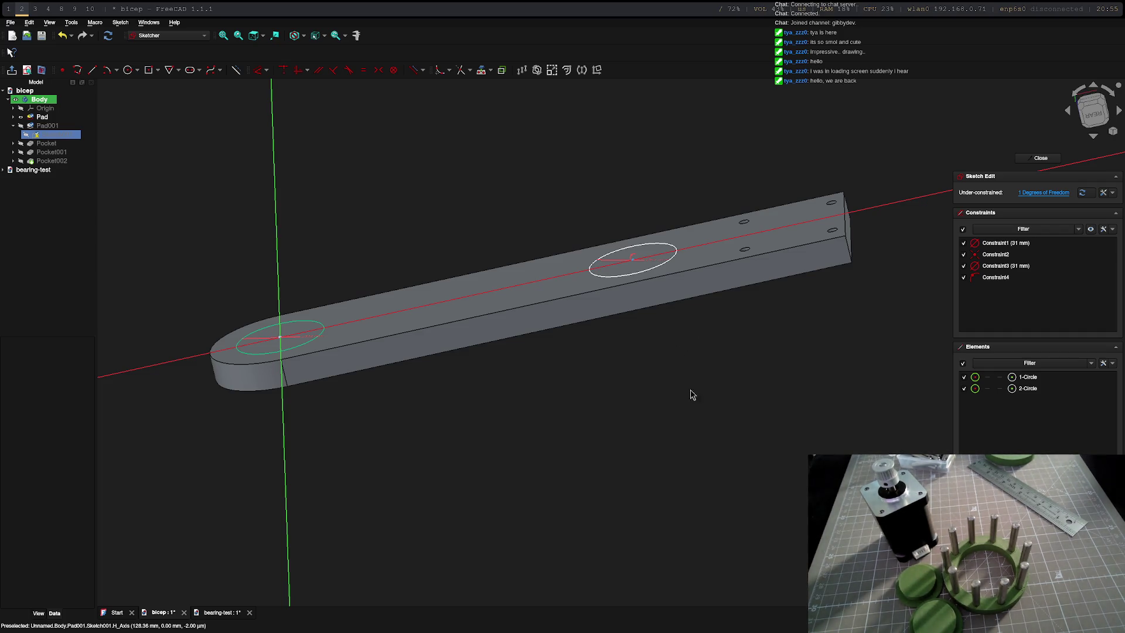
pyautogui.moveTo(708, 379); pyautogui.dragTo(609, 393, button='middle')
pyautogui.press('5')
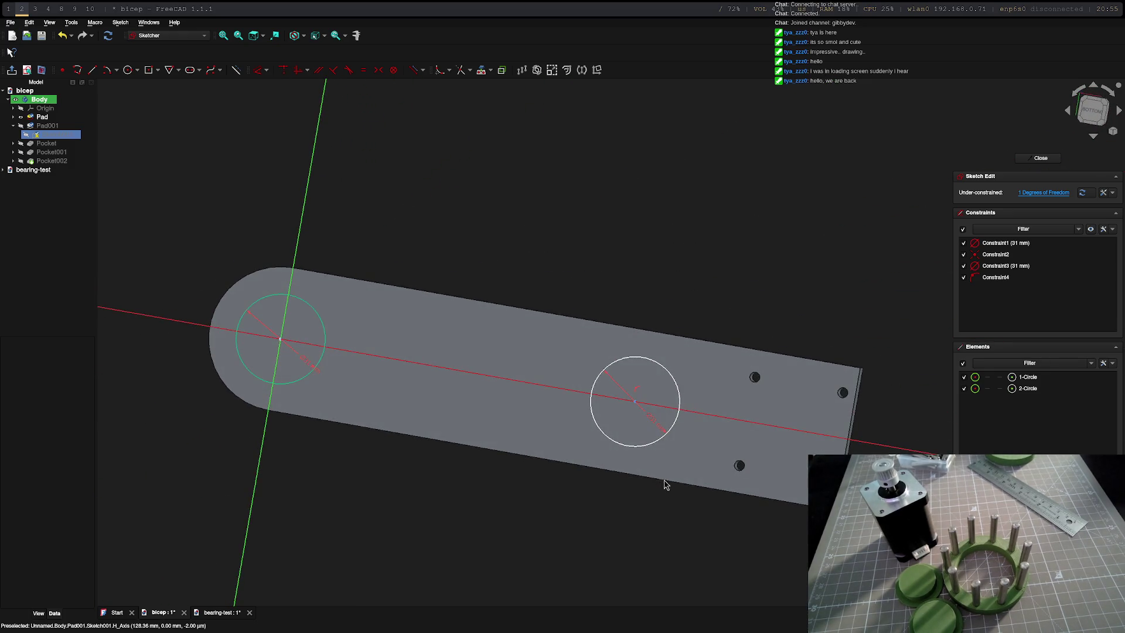
pyautogui.click(33, 169)
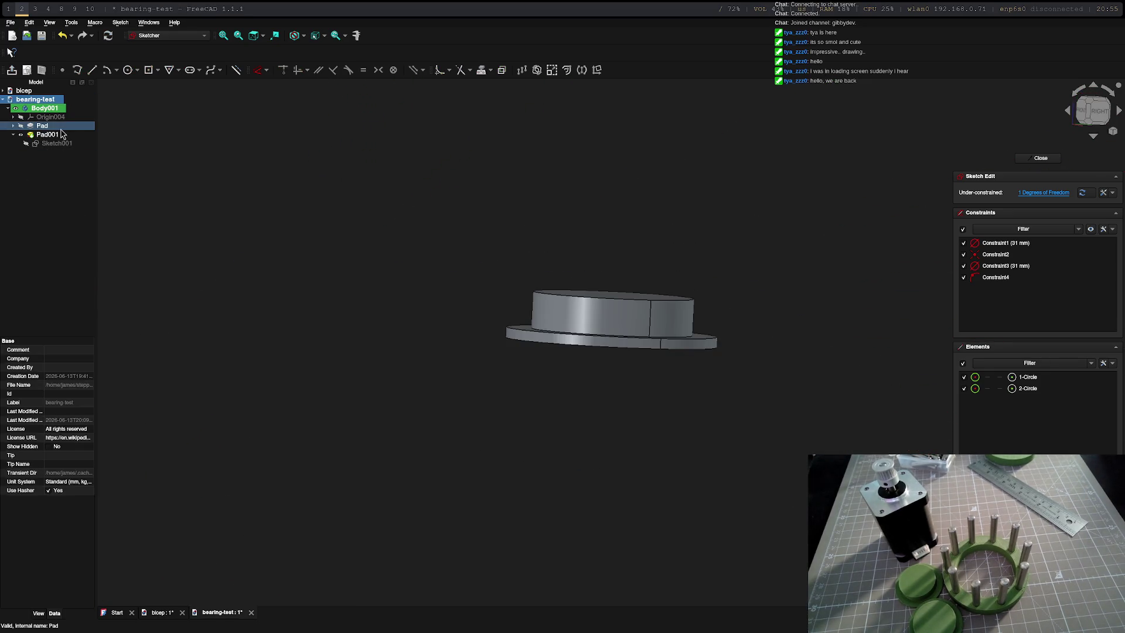
# - Change the bearing-test Sketch001 circle's diameter constraint from 30.5 mm to 30.1 mm
pyautogui.moveTo(650, 445); pyautogui.dragTo(574, 315, button='middle')
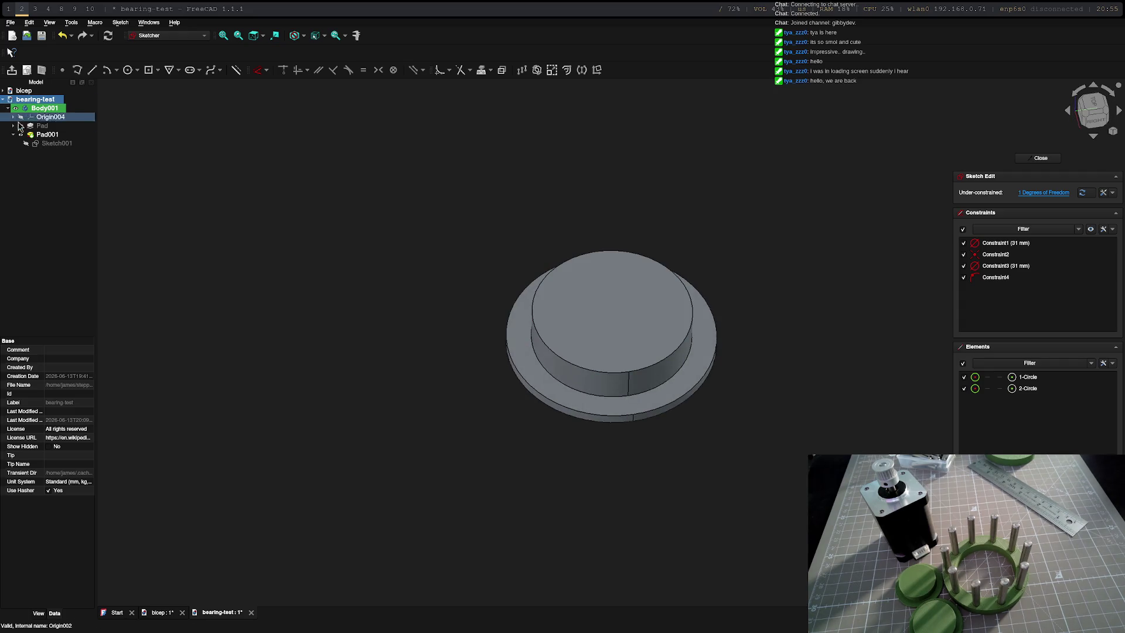
pyautogui.doubleClick(40, 147)
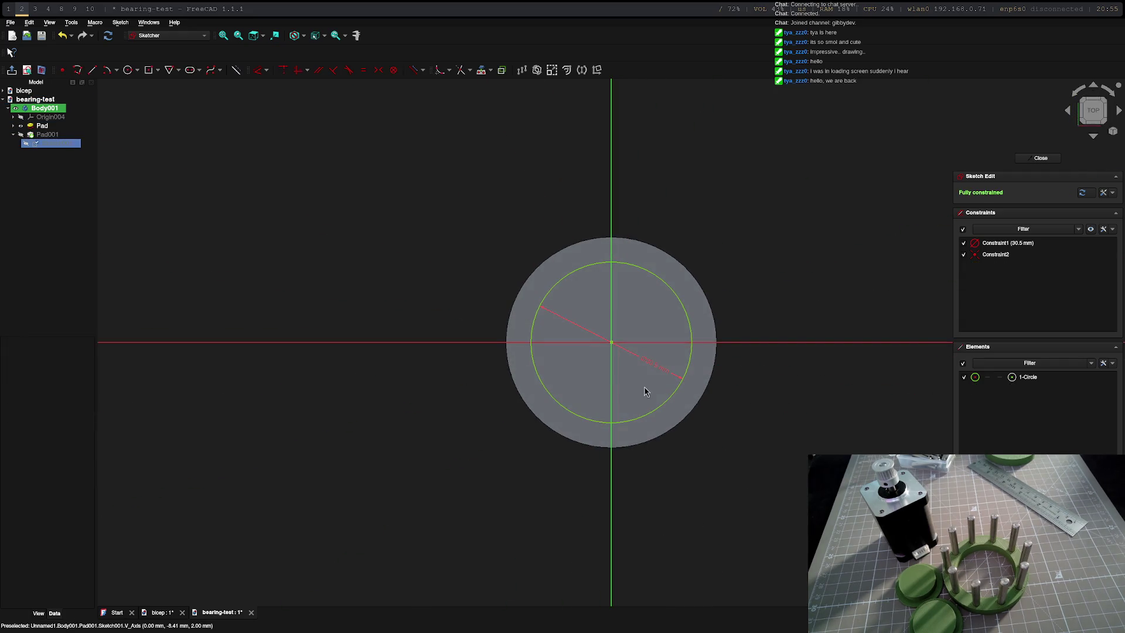
pyautogui.doubleClick(659, 368)
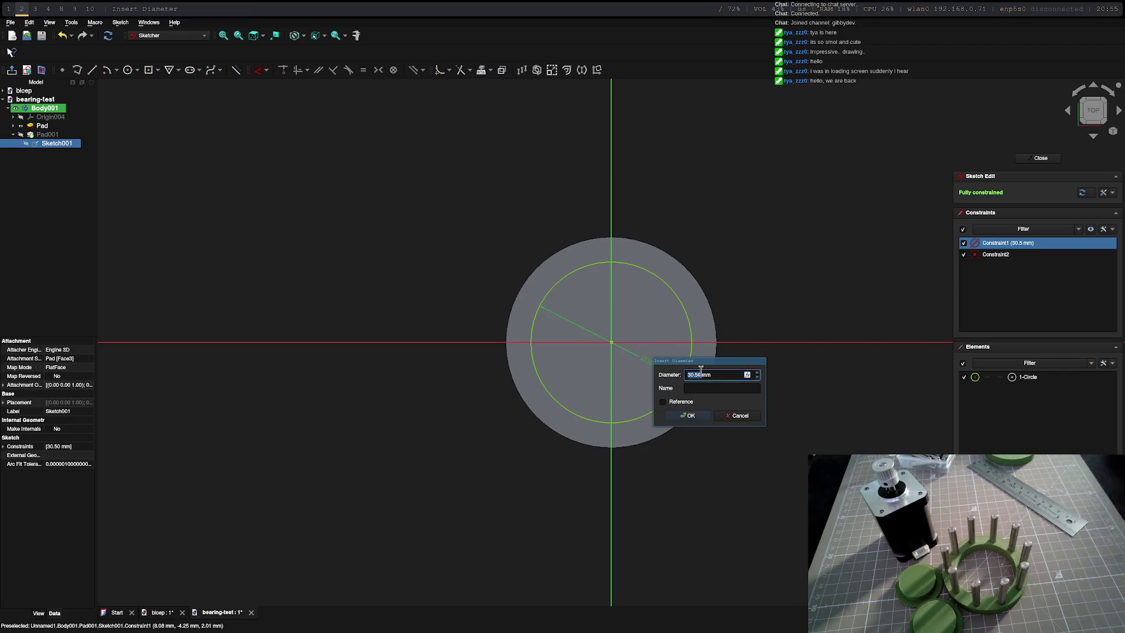
pyautogui.click(700, 373)
pyautogui.write('30.15')
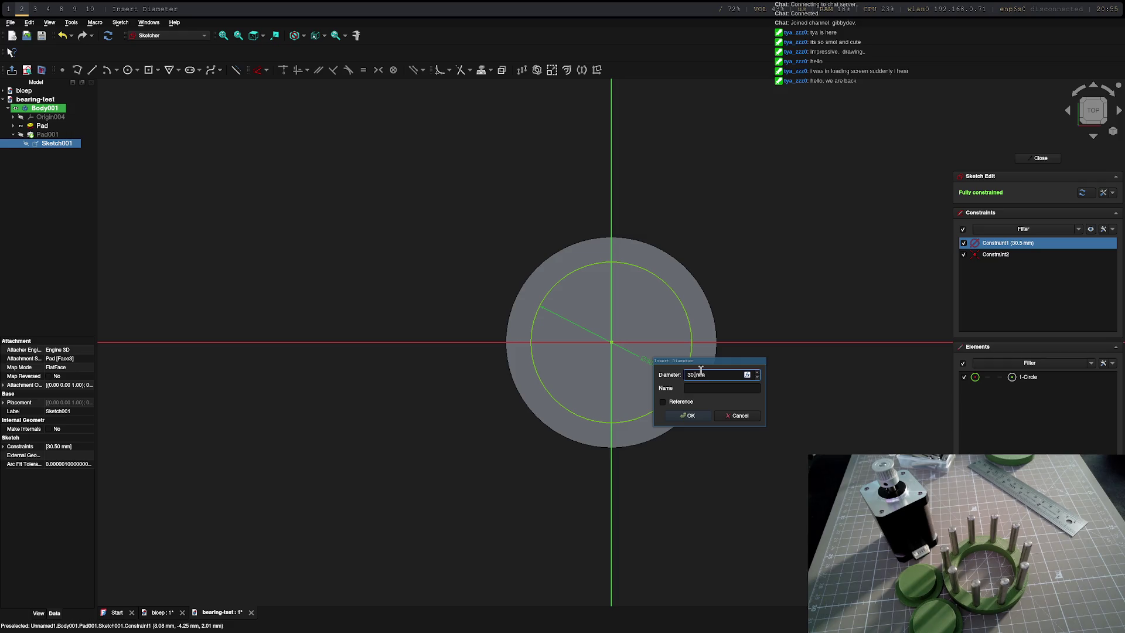
pyautogui.click(686, 416)
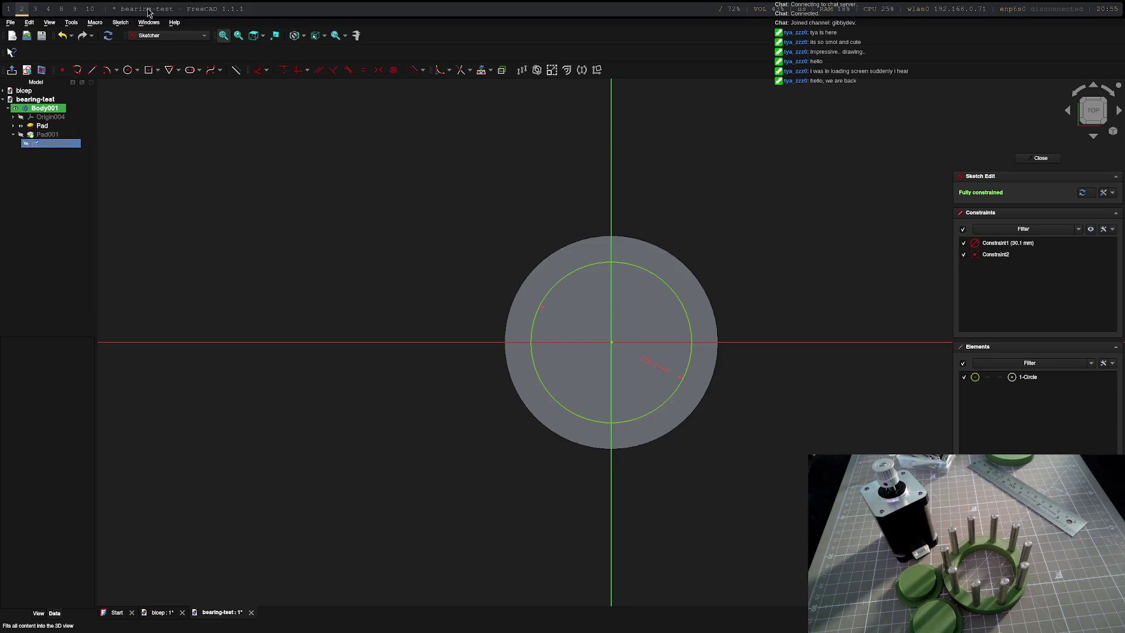
# - Open the File menu, glance at the break-note workspace, and return to FreeCAD
pyautogui.click(10, 22)
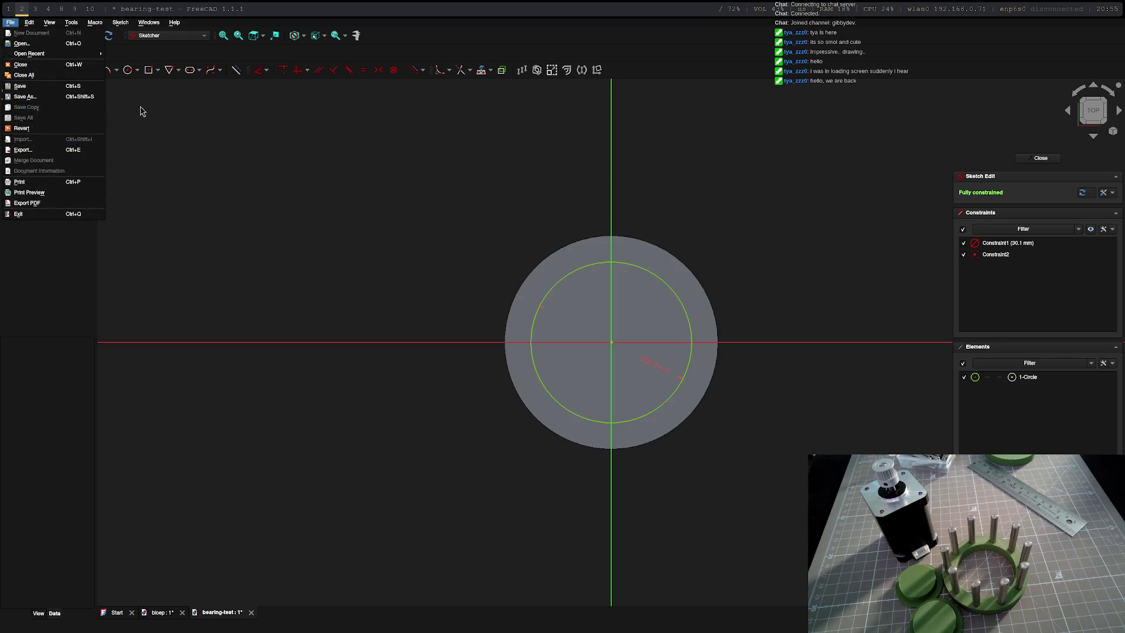
pyautogui.press('super+1')
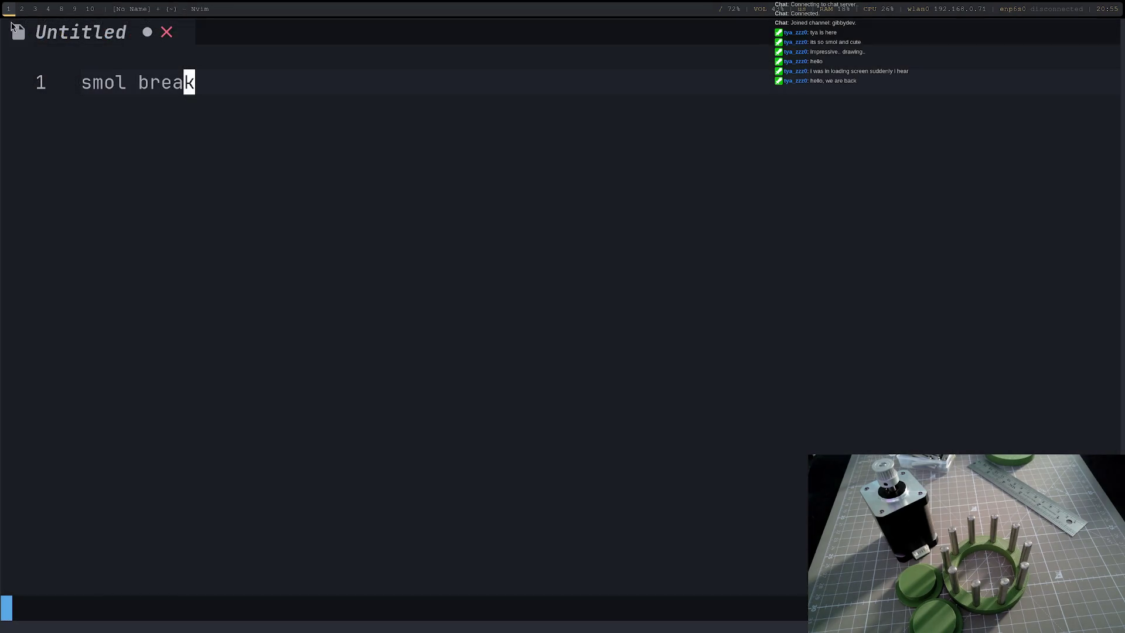
pyautogui.press('super+2')
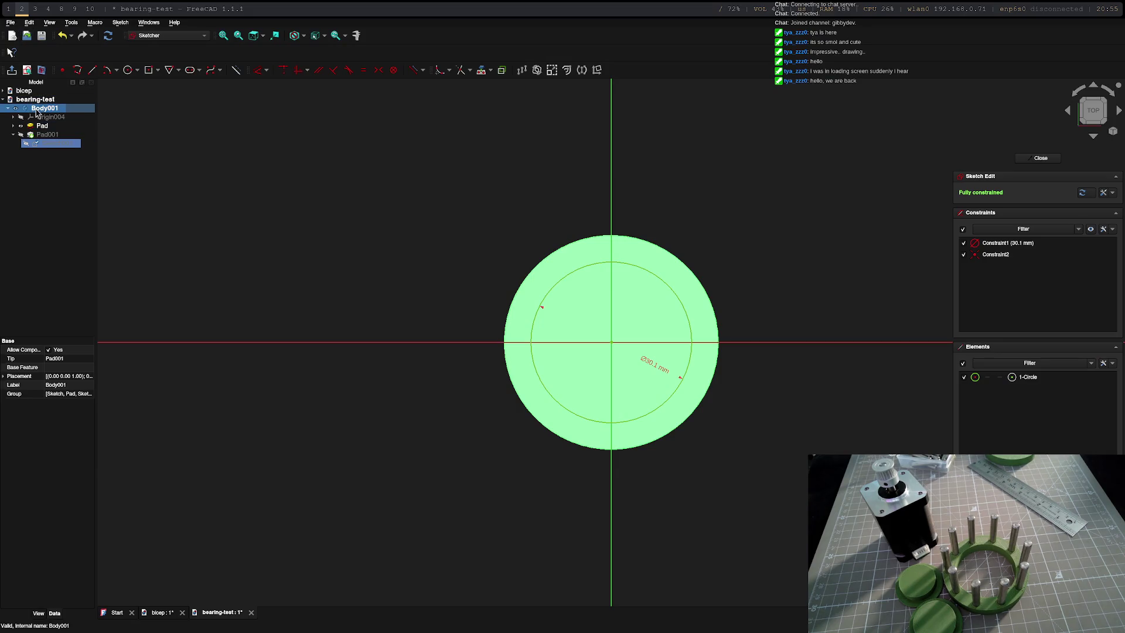
# - Close the sketch and recompute Body001 of the bearing test
pyautogui.click(1040, 158)
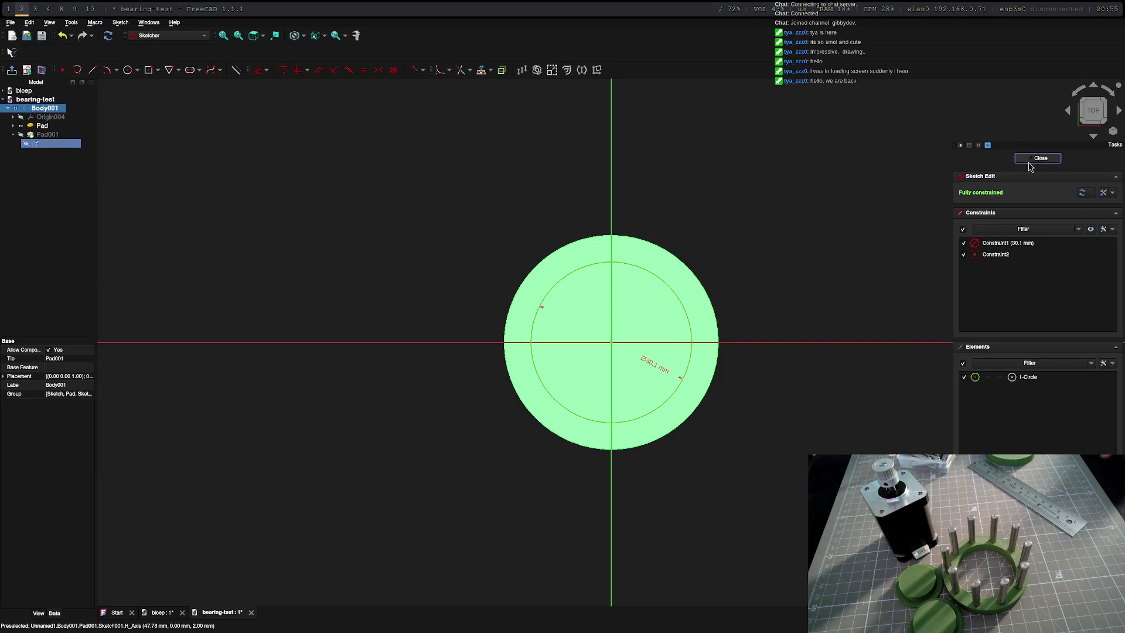
pyautogui.rightClick(45, 108)
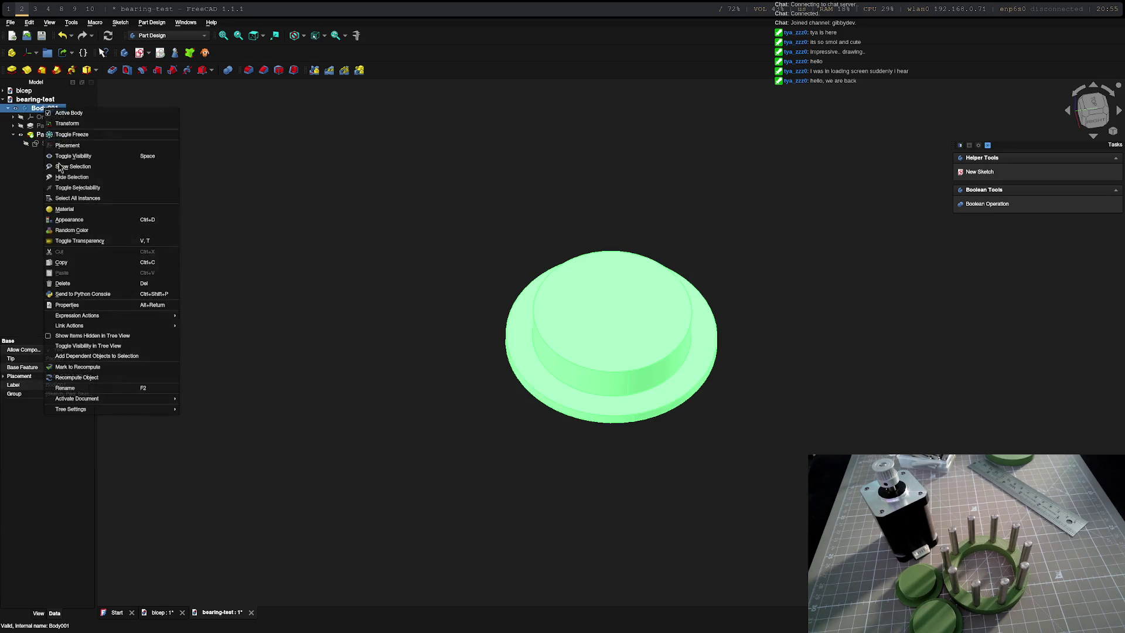
pyautogui.click(82, 377)
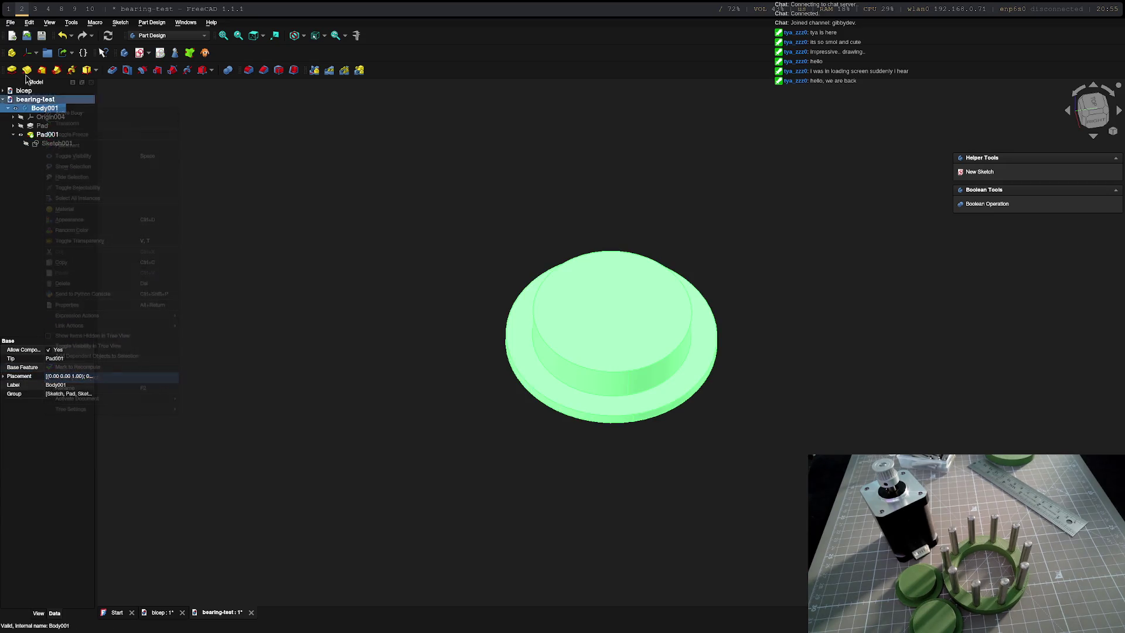
# - Export the body as bearing-test-Body001.stl, replacing the existing file
pyautogui.click(11, 22)
pyautogui.click(29, 141)
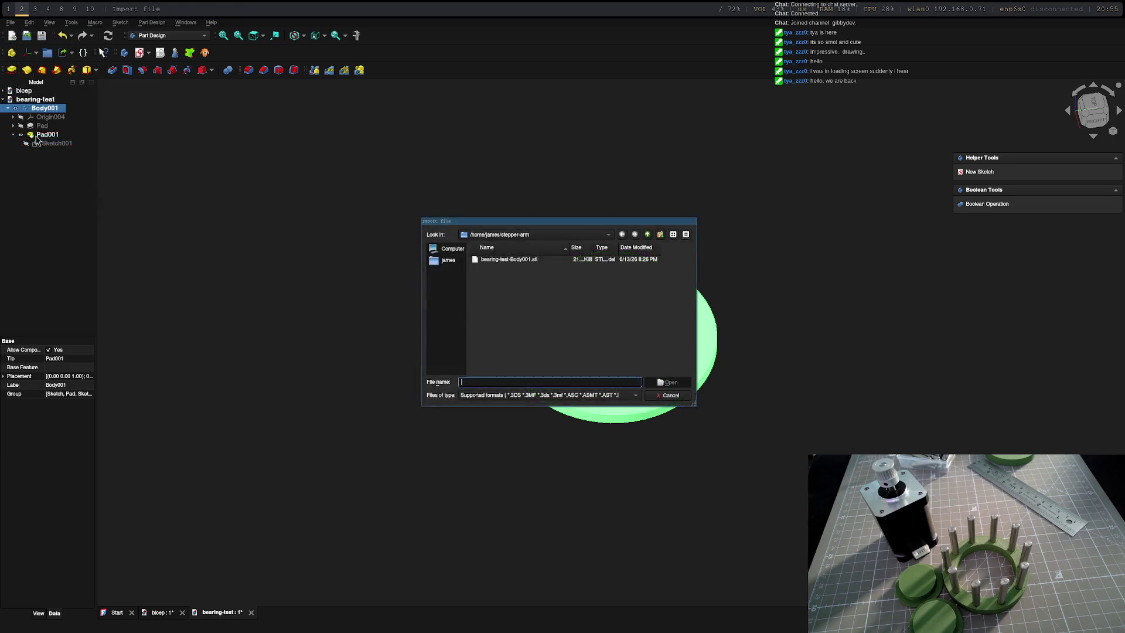
pyautogui.press('Escape')
pyautogui.click(11, 23)
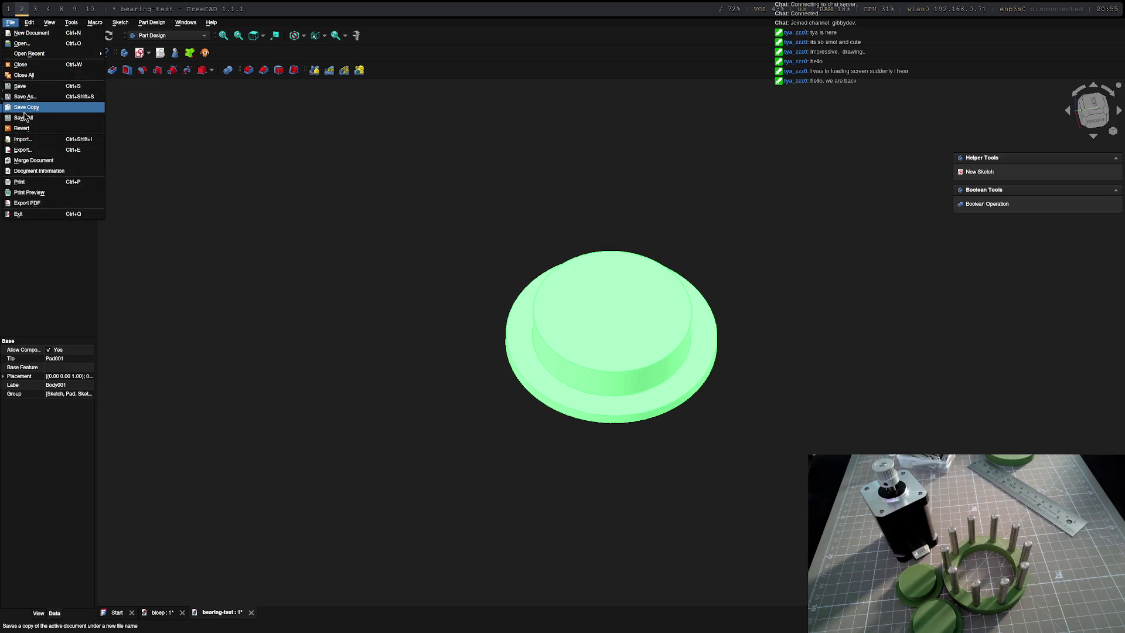
pyautogui.click(22, 150)
pyautogui.click(667, 382)
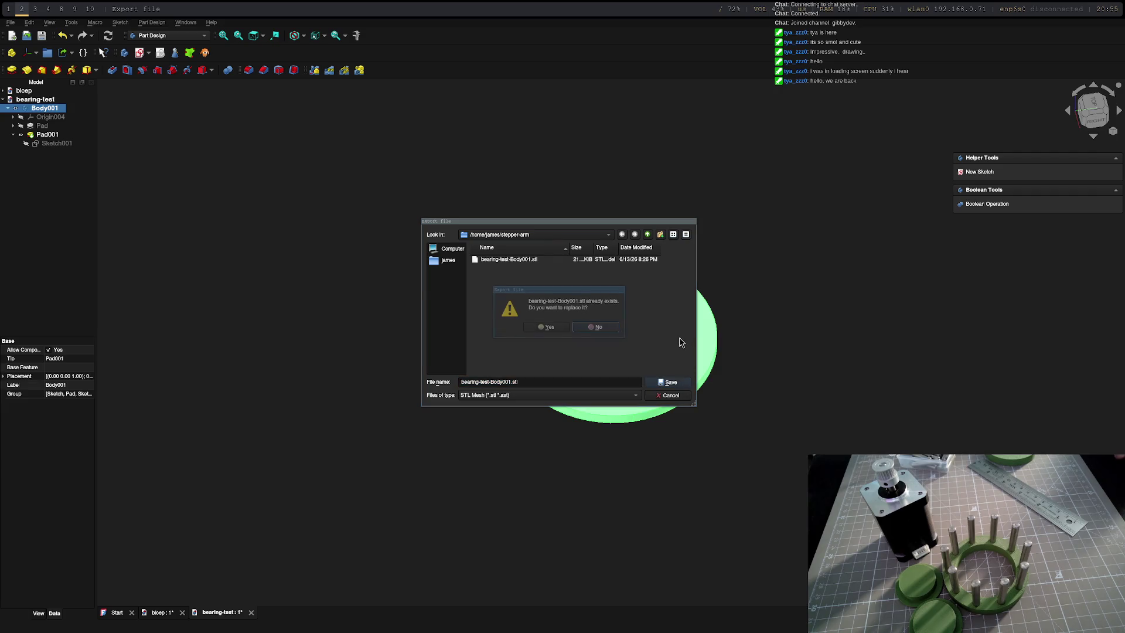
pyautogui.click(548, 327)
# - In FlashPrint, close the printer window and sliced preview and delete the old model
pyautogui.press('super+3')
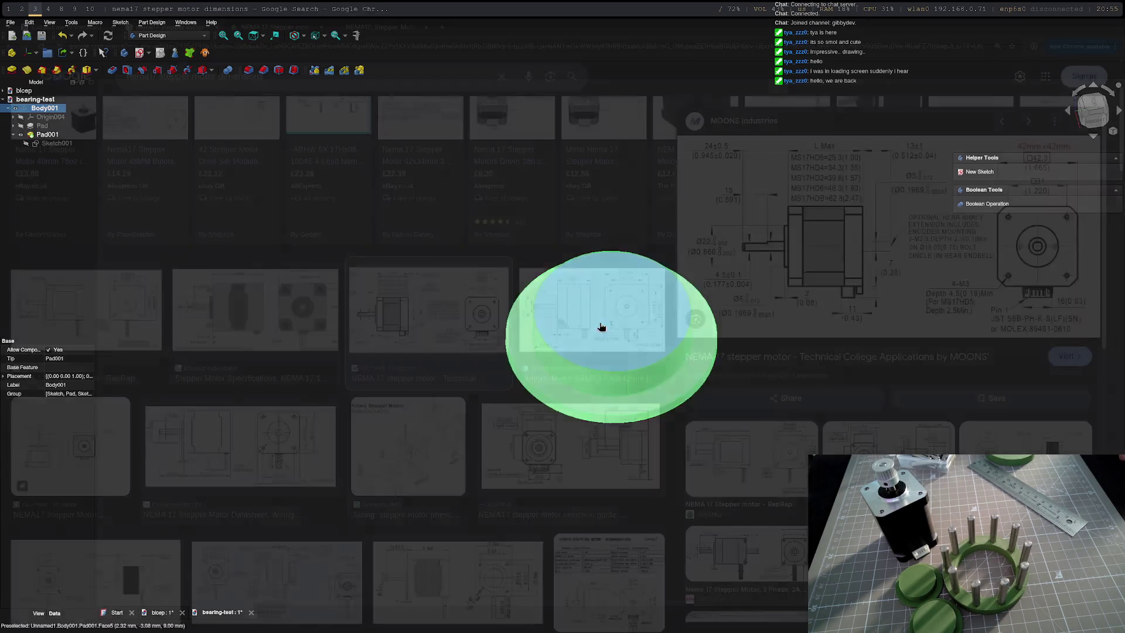
pyautogui.press('super+4')
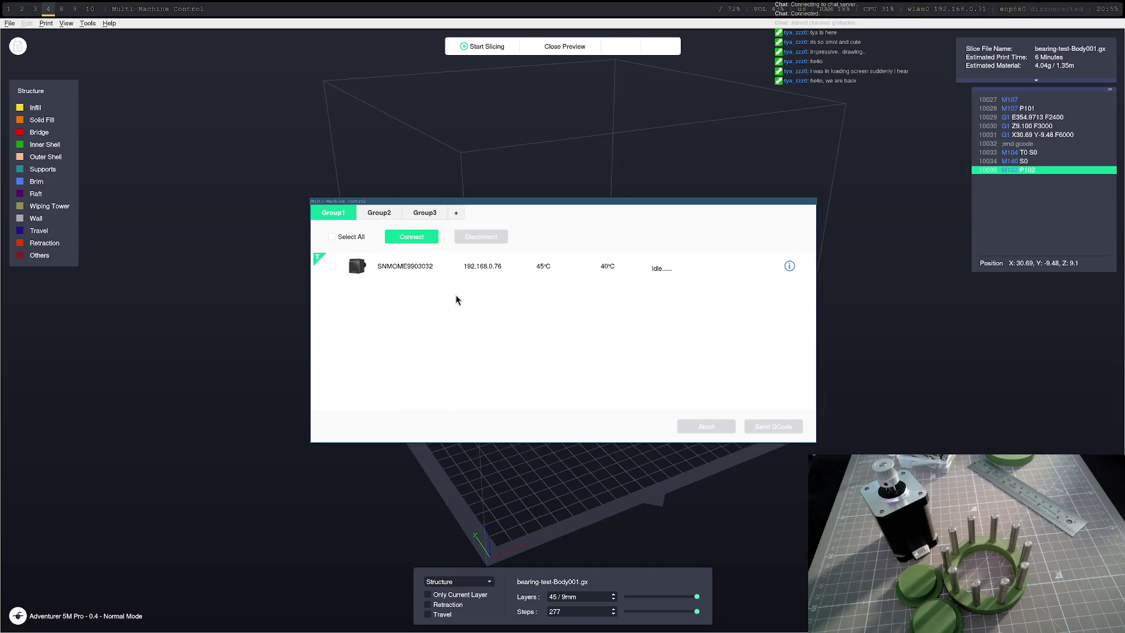
pyautogui.press('Escape')
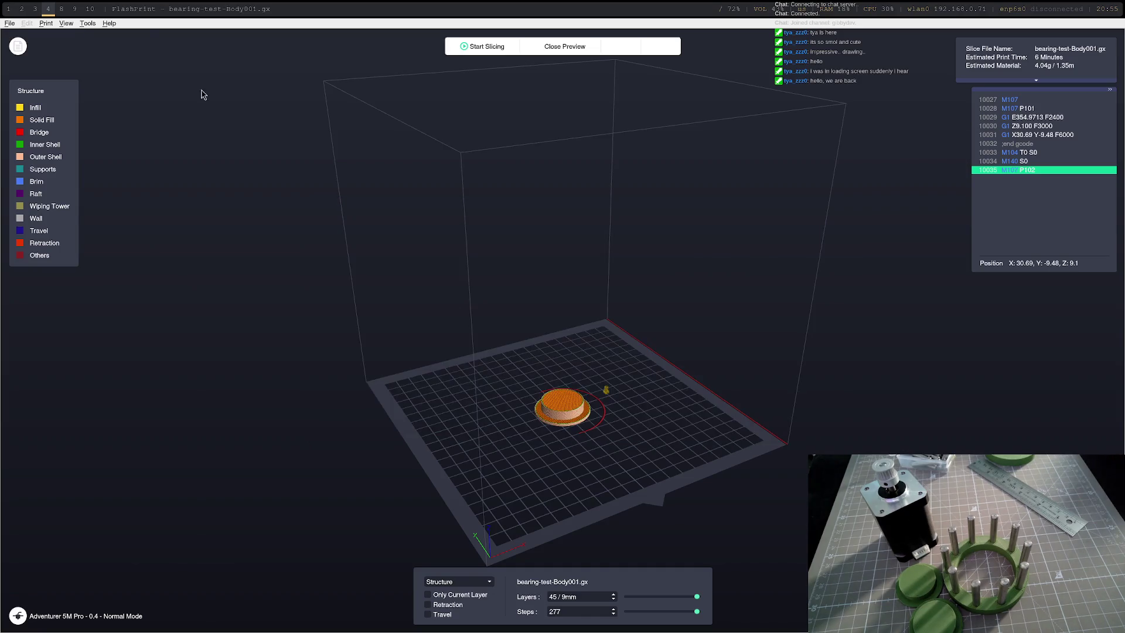
pyautogui.click(566, 48)
pyautogui.press('Delete')
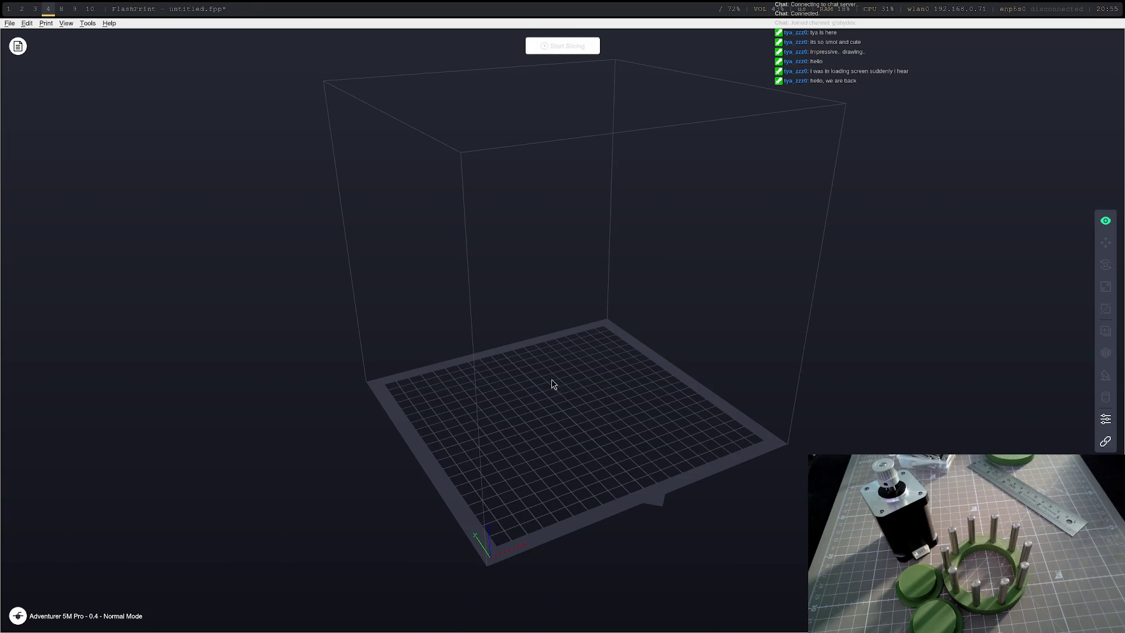
# - Load bearing-test-Body001.stl, slice it, and send the G-code to the printer
pyautogui.click(9, 23)
pyautogui.click(58, 55)
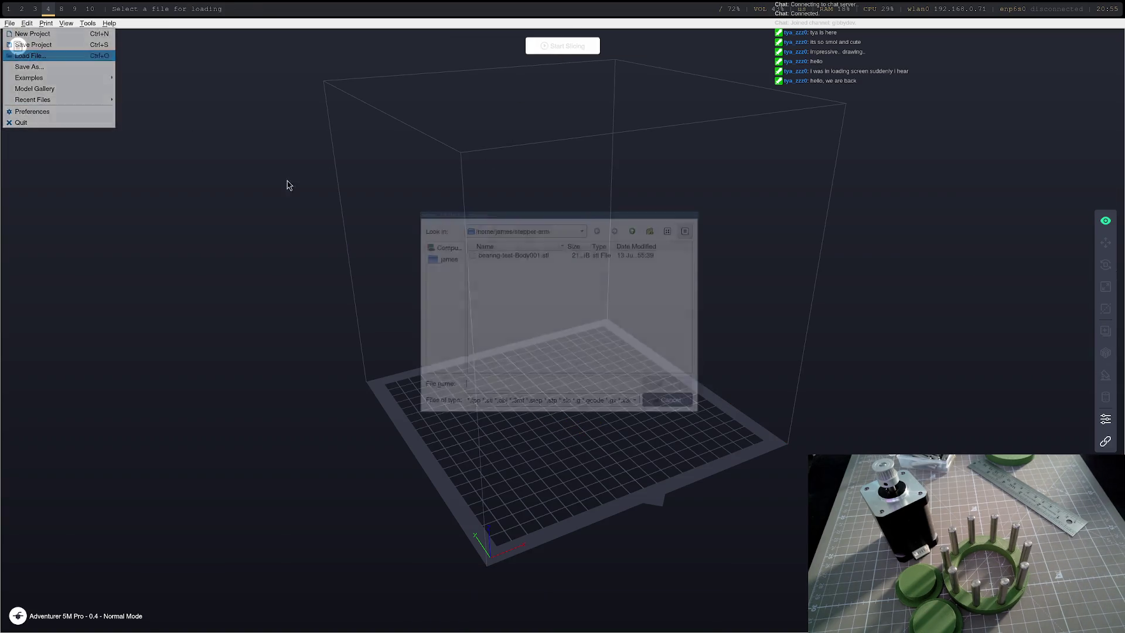
pyautogui.click(589, 255)
pyautogui.click(671, 384)
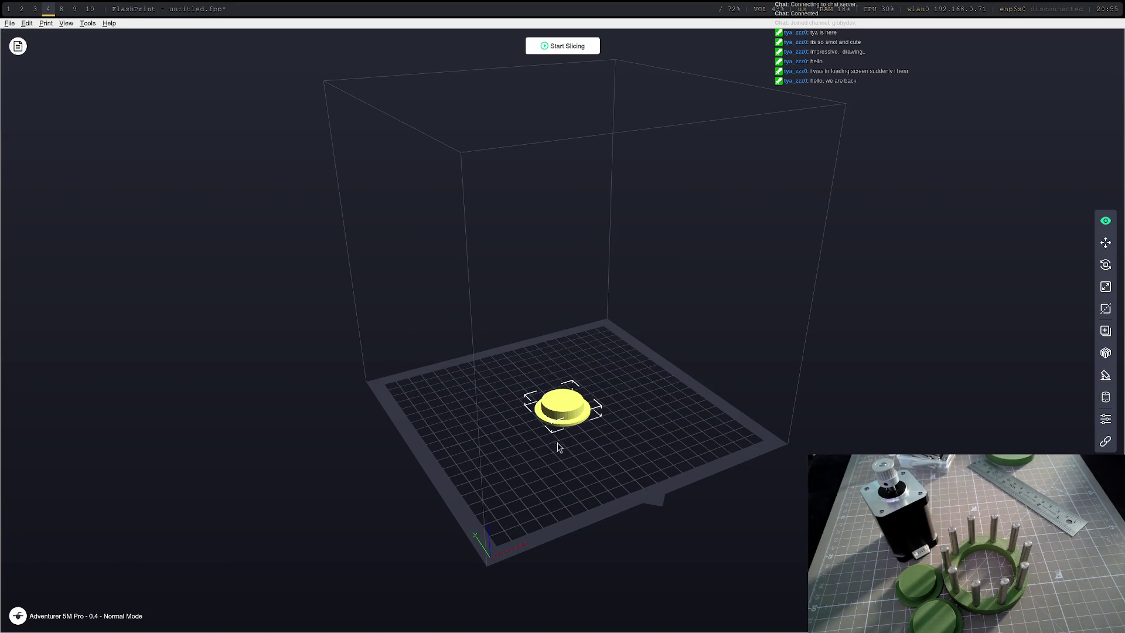
pyautogui.click(643, 413)
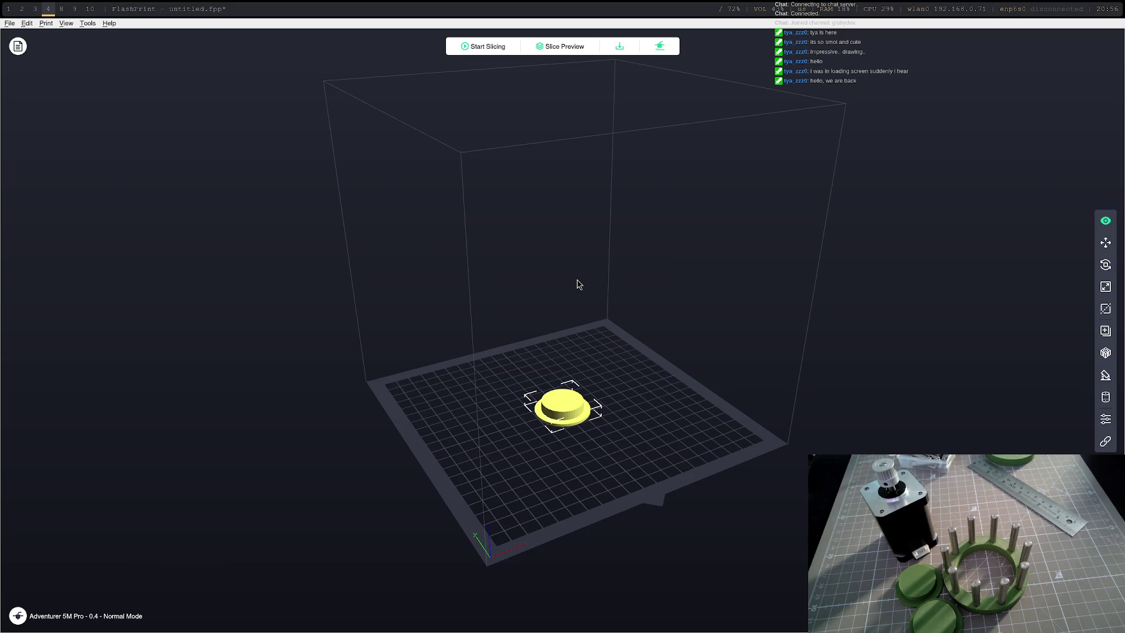
pyautogui.click(661, 52)
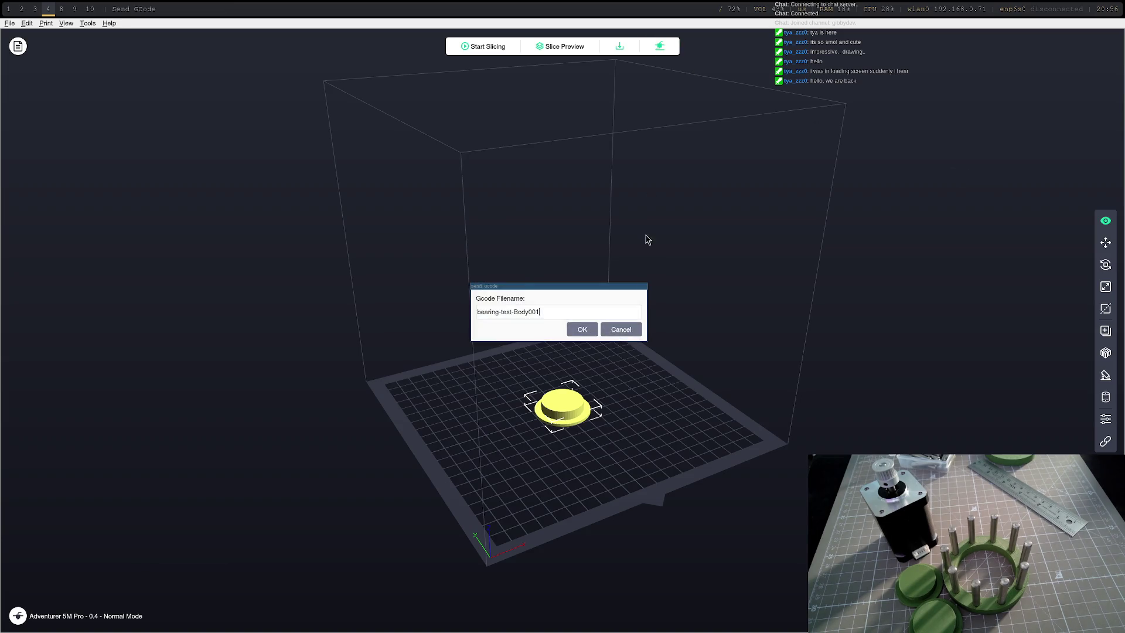
pyautogui.click(589, 332)
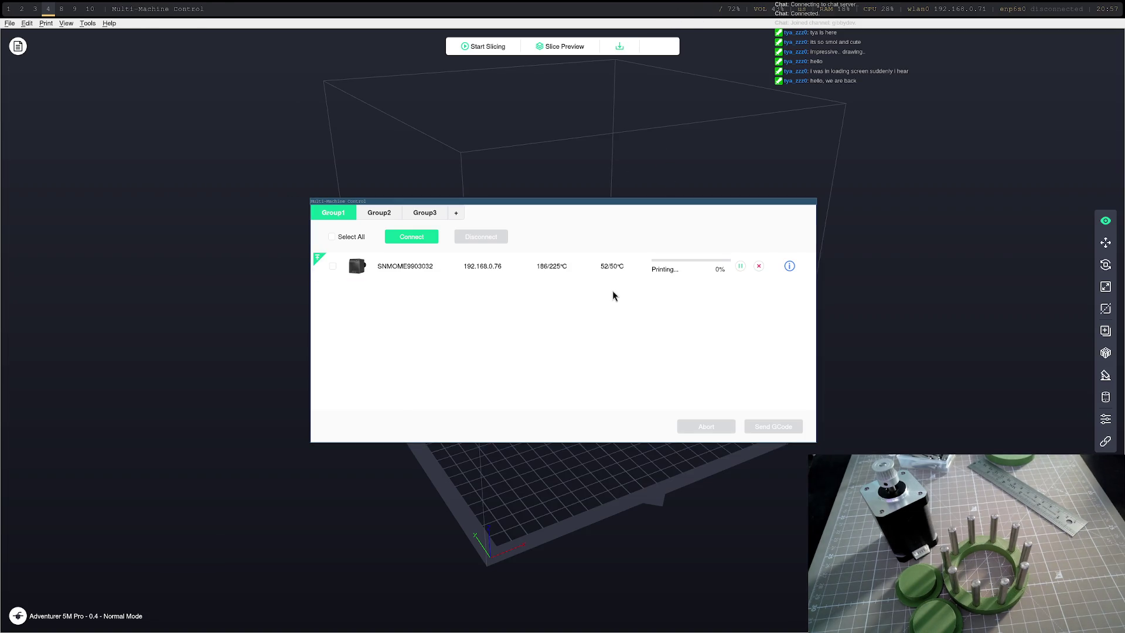
# - Close the printer control window and switch to the Neovim workspace
pyautogui.press('Escape')
pyautogui.press('super+1')
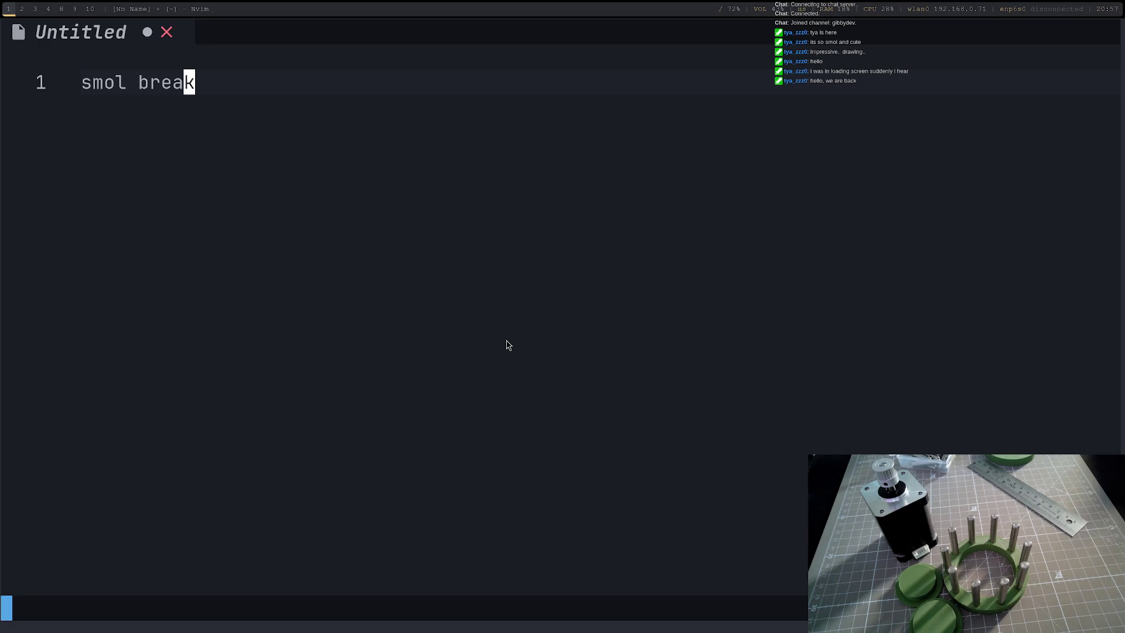
# - Cycle through the workspaces to FlashPrint, orbit the build plate, then reset its view
pyautogui.press('super+2')
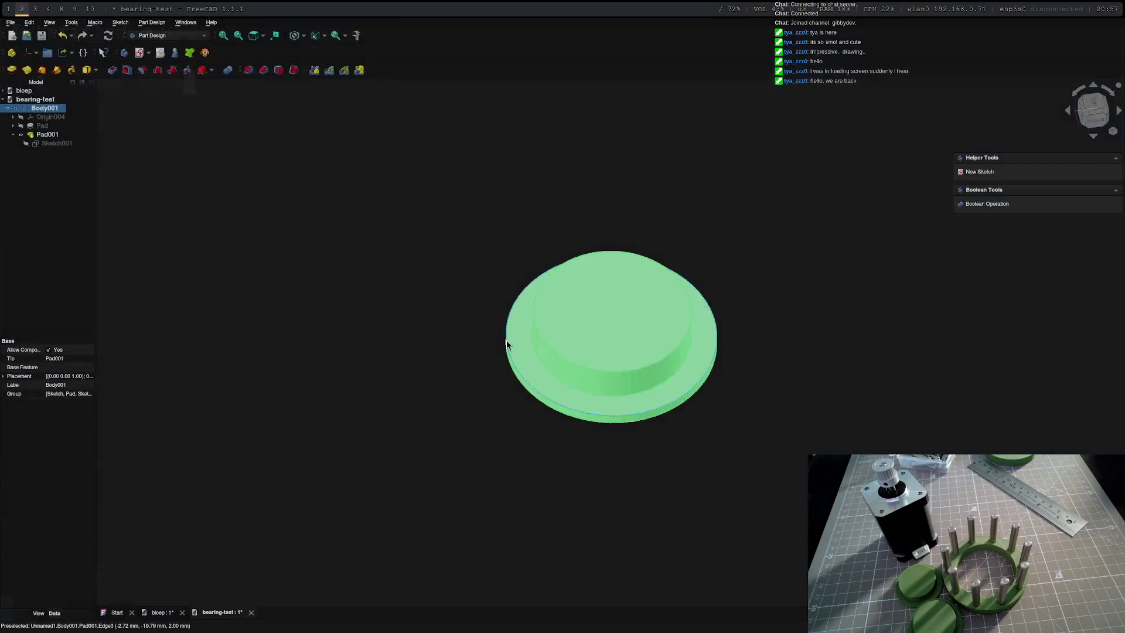
pyautogui.press('super+1')
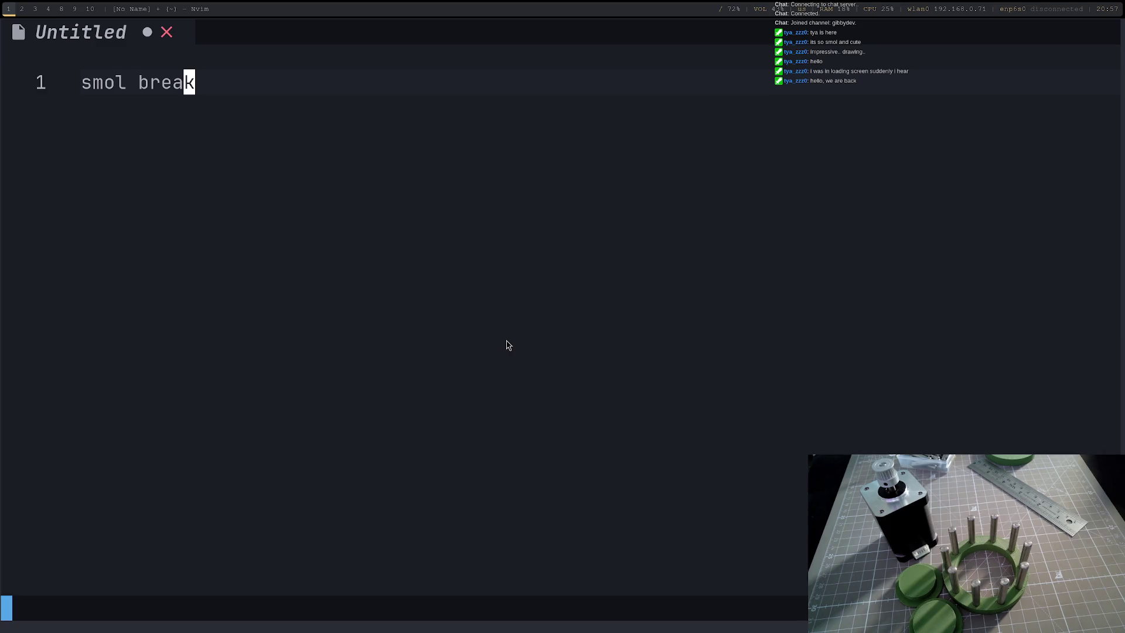
pyautogui.press('super+2')
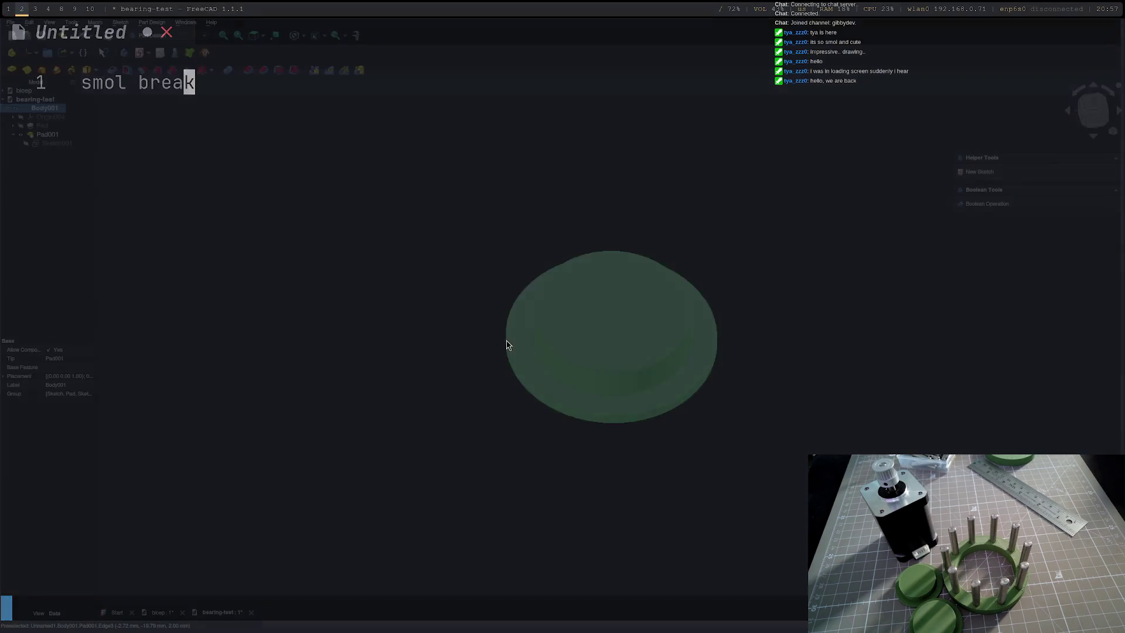
pyautogui.press('super+3')
pyautogui.press('super+4')
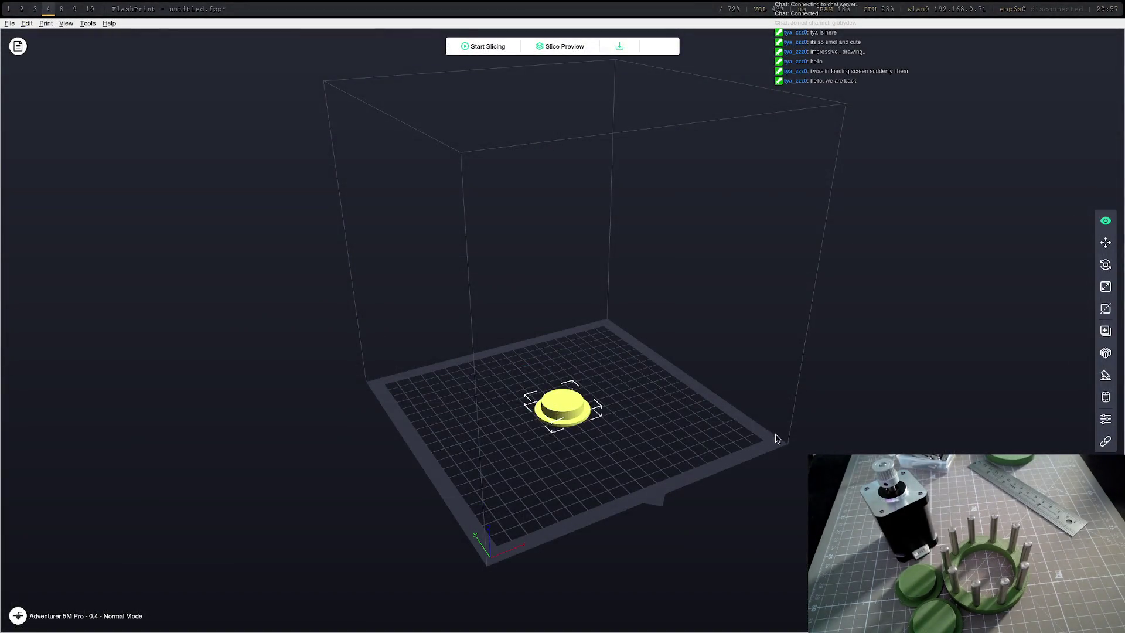
pyautogui.moveTo(526, 357); pyautogui.dragTo(668, 414)
pyautogui.hotkey('ctrl', '0')
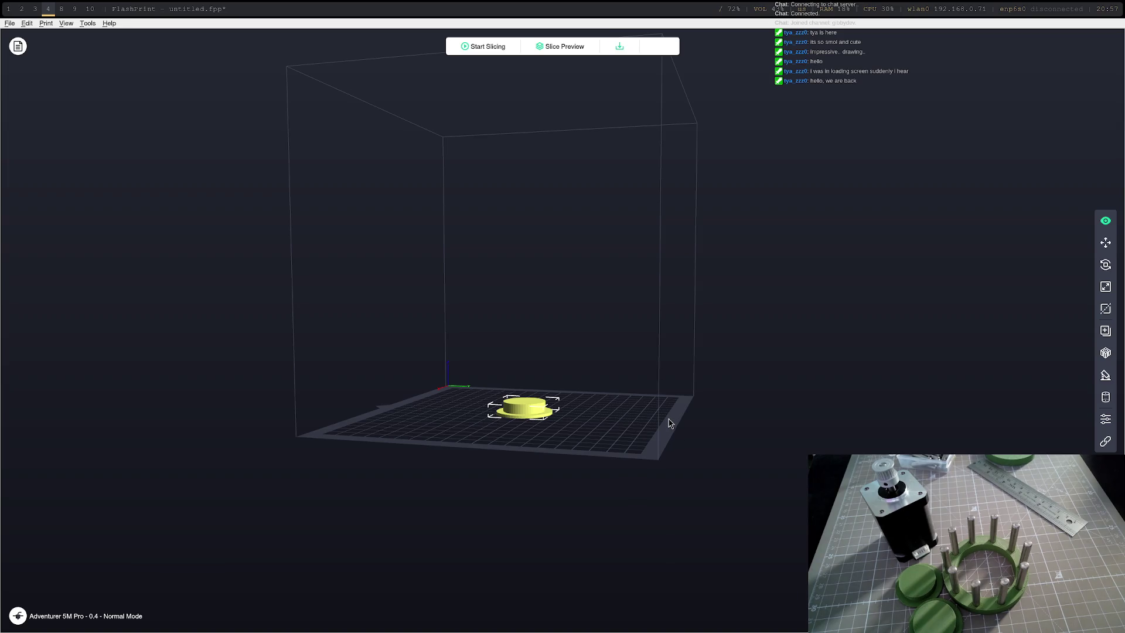
# - Return to the FreeCAD bearing-test workspace
pyautogui.press('super+2')
pyautogui.press('super+3')
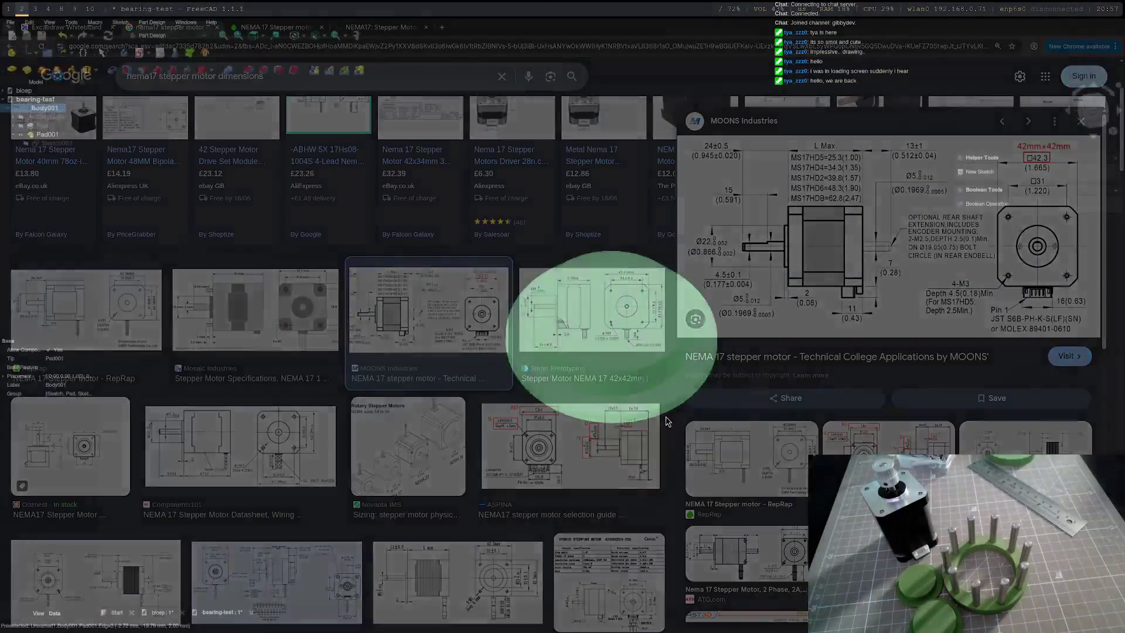
pyautogui.press('super+2')
# - Switch to the bicep document and orbit and zoom around the arm bracket
pyautogui.click(162, 612)
pyautogui.moveTo(445, 387)
pyautogui.mouseDown()
pyautogui.moveTo(465, 434)
pyautogui.moveTo(544, 471)
pyautogui.moveTo(715, 467)
pyautogui.moveTo(673, 427)
pyautogui.mouseUp()
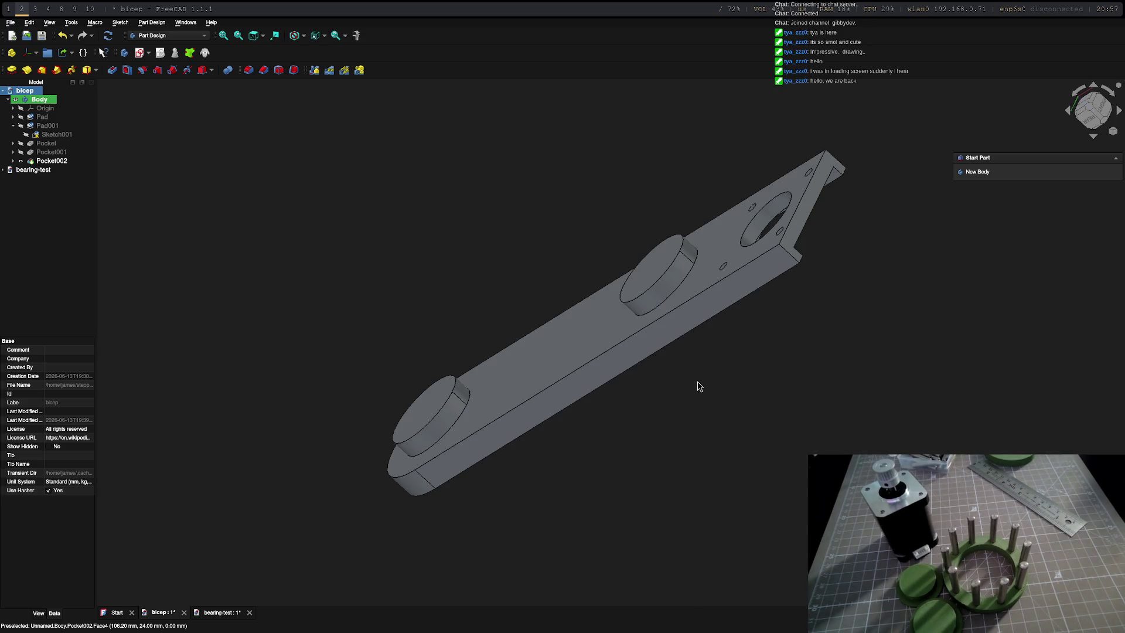
pyautogui.moveTo(697, 384)
pyautogui.mouseDown()
pyautogui.moveTo(804, 327)
pyautogui.moveTo(650, 396)
pyautogui.moveTo(710, 428)
pyautogui.moveTo(841, 432)
pyautogui.mouseUp()
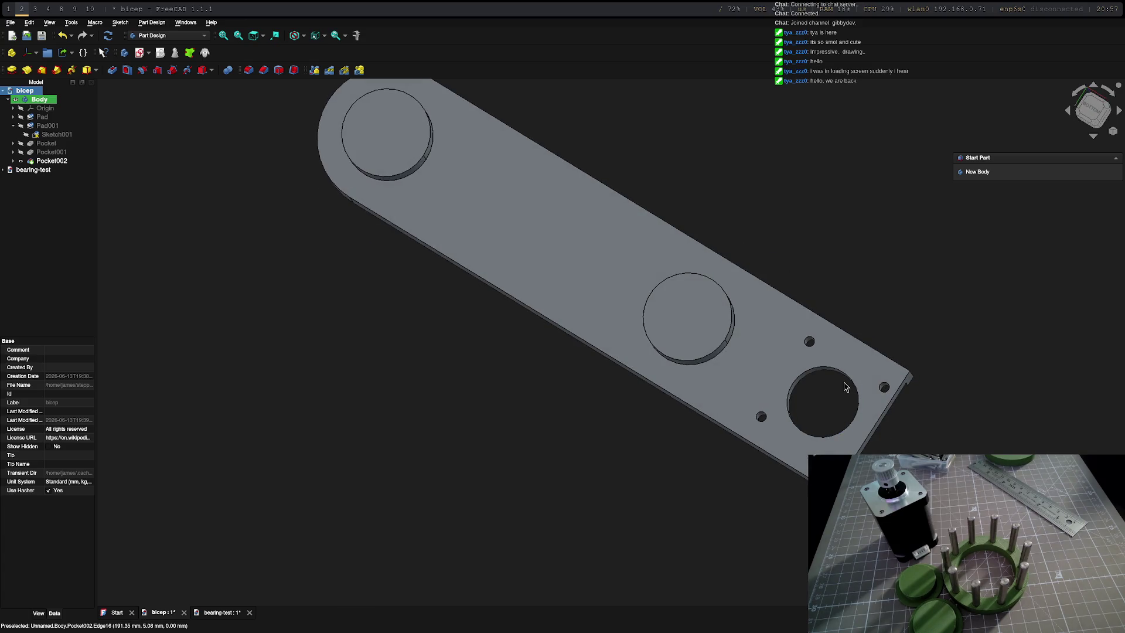
pyautogui.scroll(-5, 847, 392)
pyautogui.moveTo(847, 392); pyautogui.dragTo(676, 466)
pyautogui.moveTo(684, 470); pyautogui.dragTo(754, 487, button='middle')
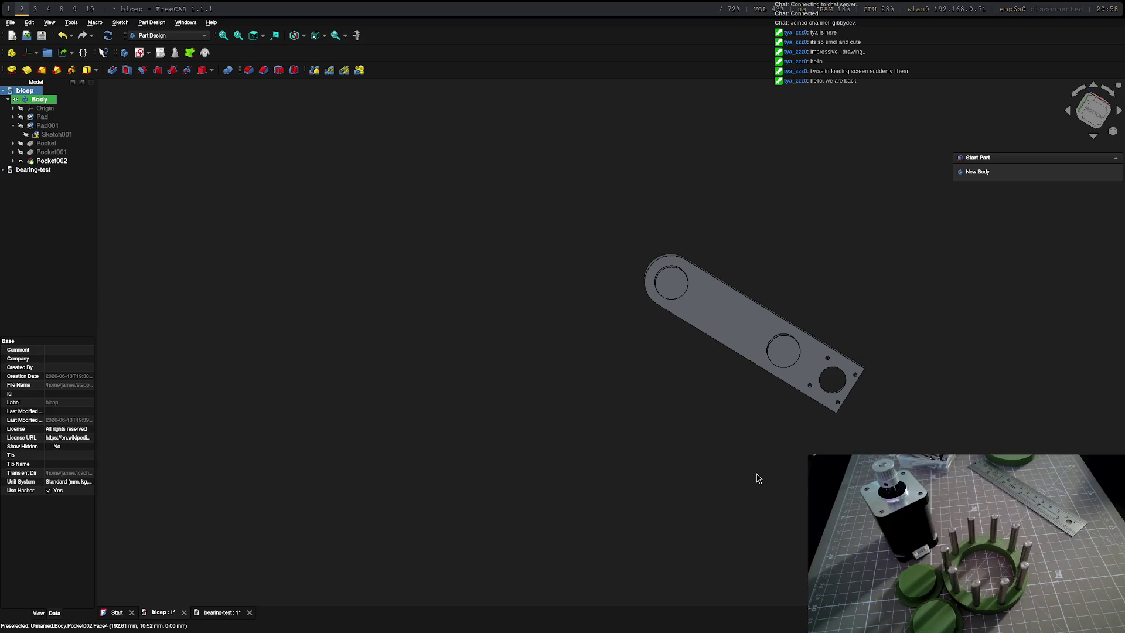
pyautogui.moveTo(757, 478)
pyautogui.mouseDown(button='middle')
pyautogui.moveTo(726, 419)
pyautogui.moveTo(492, 341)
pyautogui.moveTo(445, 292)
pyautogui.moveTo(441, 304)
pyautogui.moveTo(495, 319)
pyautogui.moveTo(484, 316)
pyautogui.moveTo(855, 389)
pyautogui.moveTo(753, 363)
pyautogui.moveTo(761, 451)
pyautogui.moveTo(785, 413)
pyautogui.moveTo(774, 436)
pyautogui.moveTo(844, 444)
pyautogui.moveTo(711, 388)
pyautogui.mouseUp(button='middle')
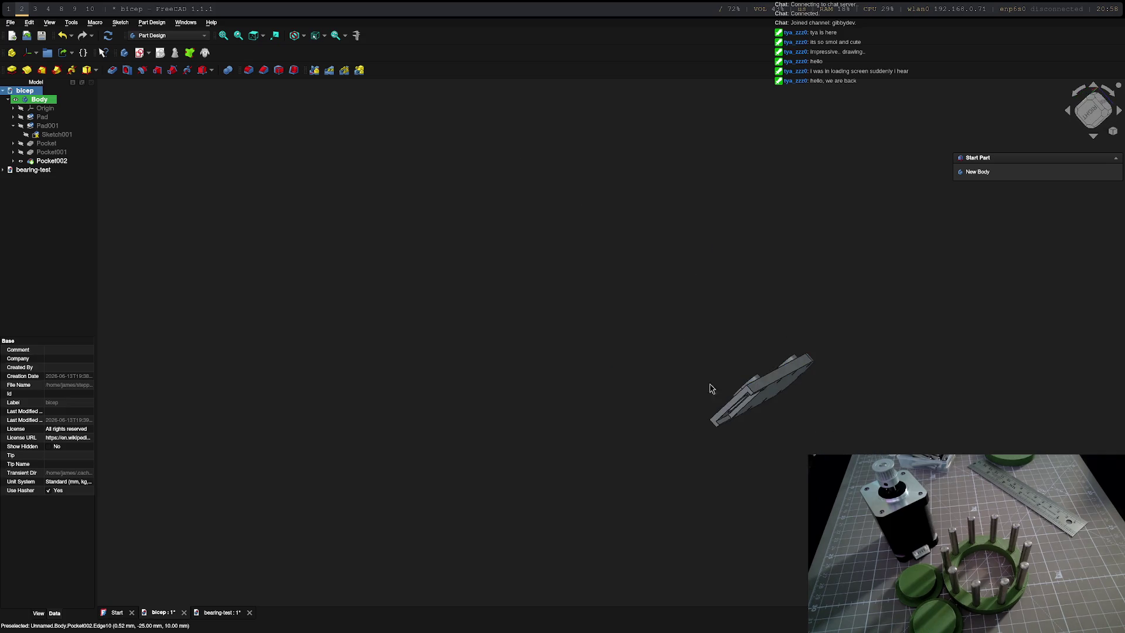
pyautogui.click(11, 23)
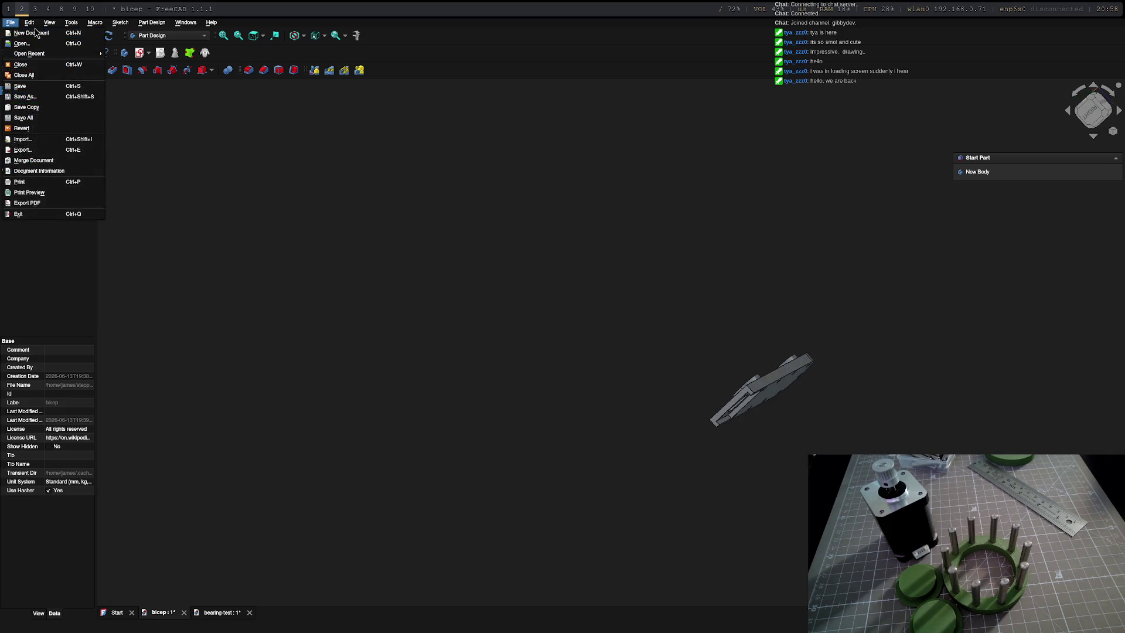
# - Create a new document and add an assembly to it in the Assembly workbench
pyautogui.click(37, 34)
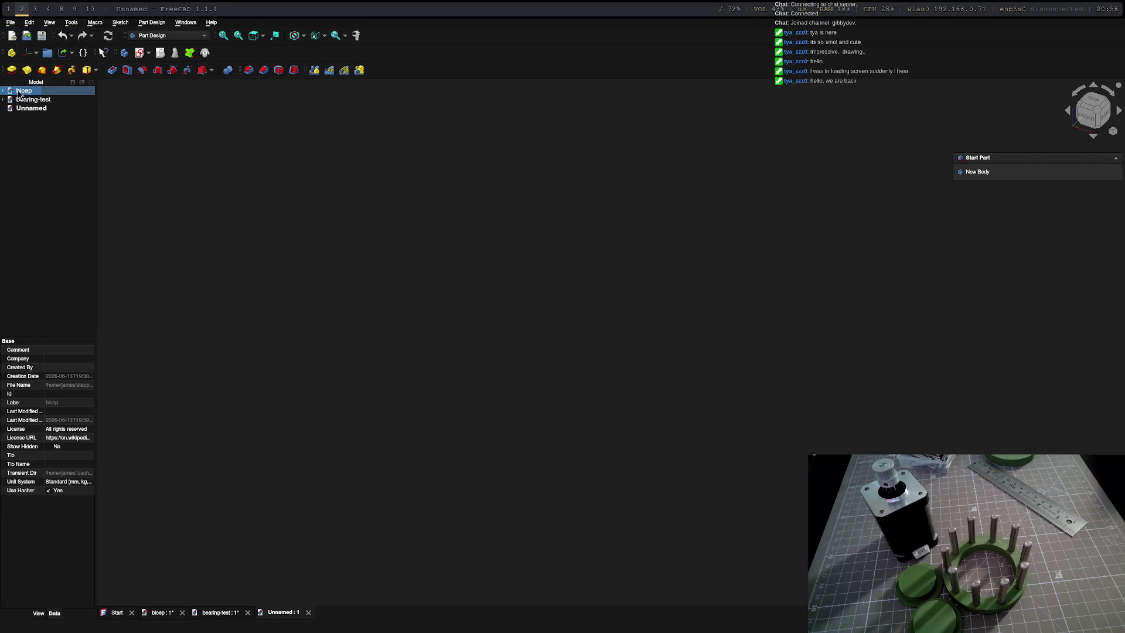
pyautogui.click(29, 108)
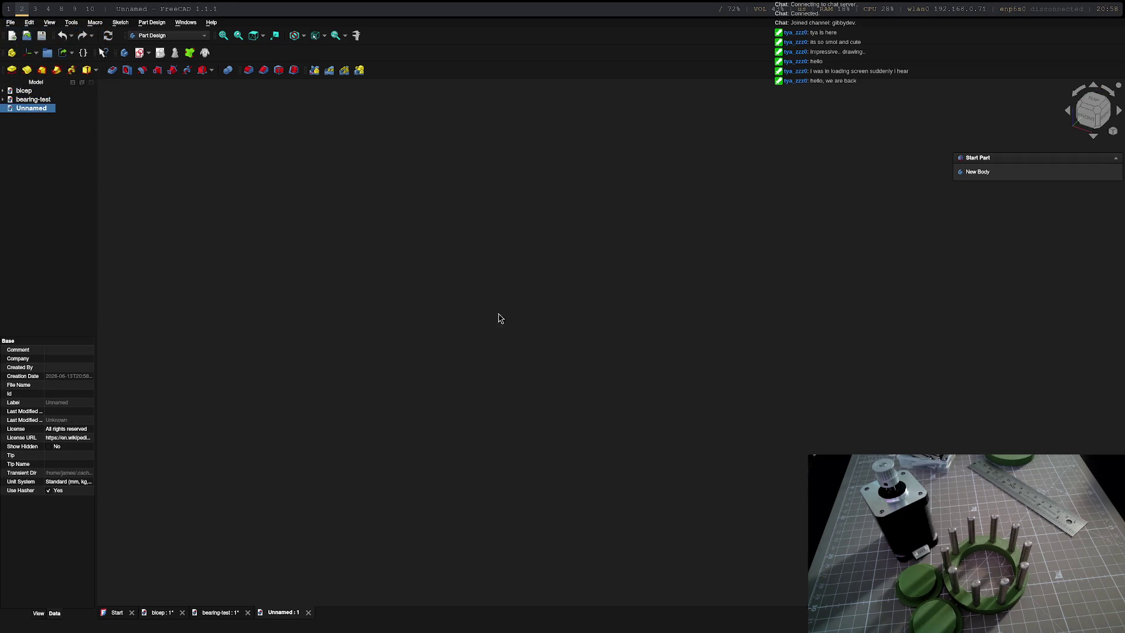
pyautogui.click(167, 36)
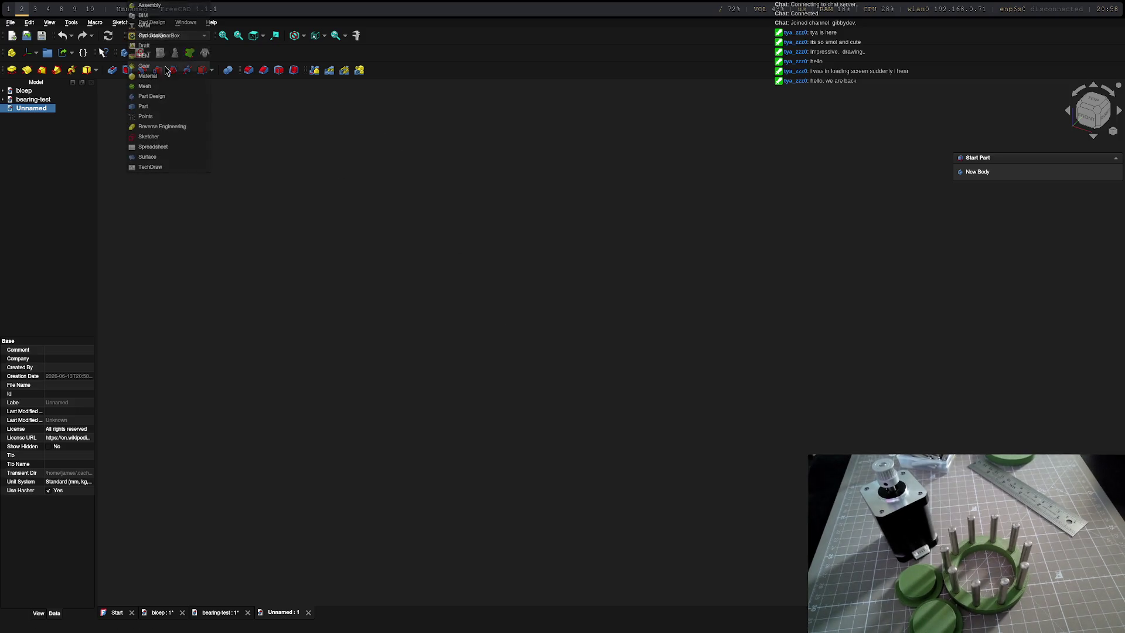
pyautogui.click(149, 5)
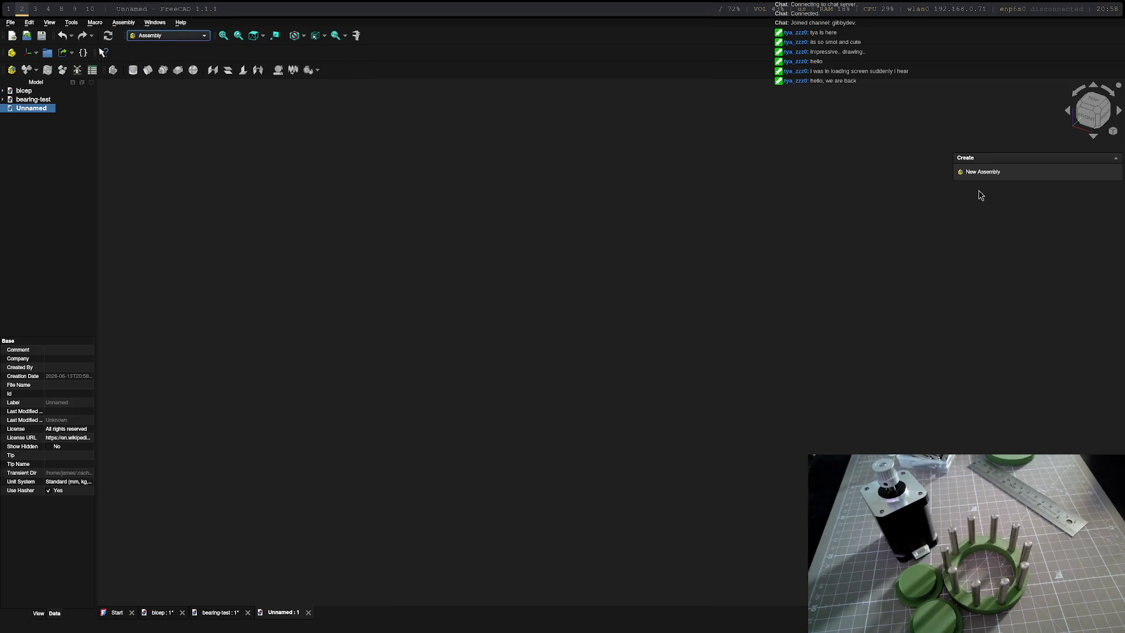
pyautogui.click(972, 173)
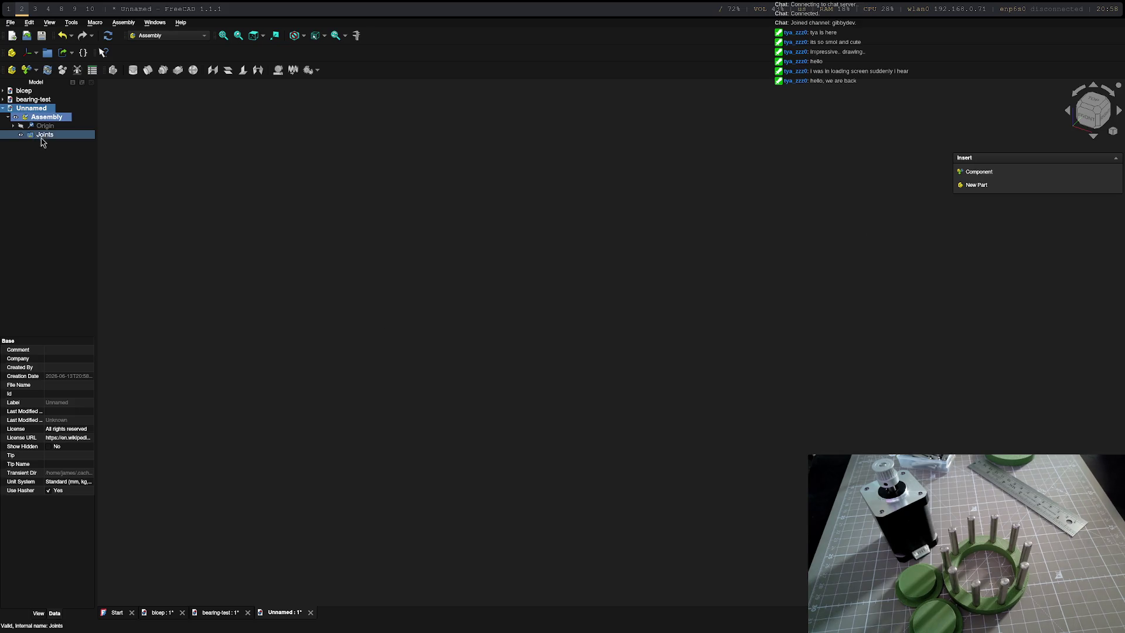
pyautogui.click(19, 127)
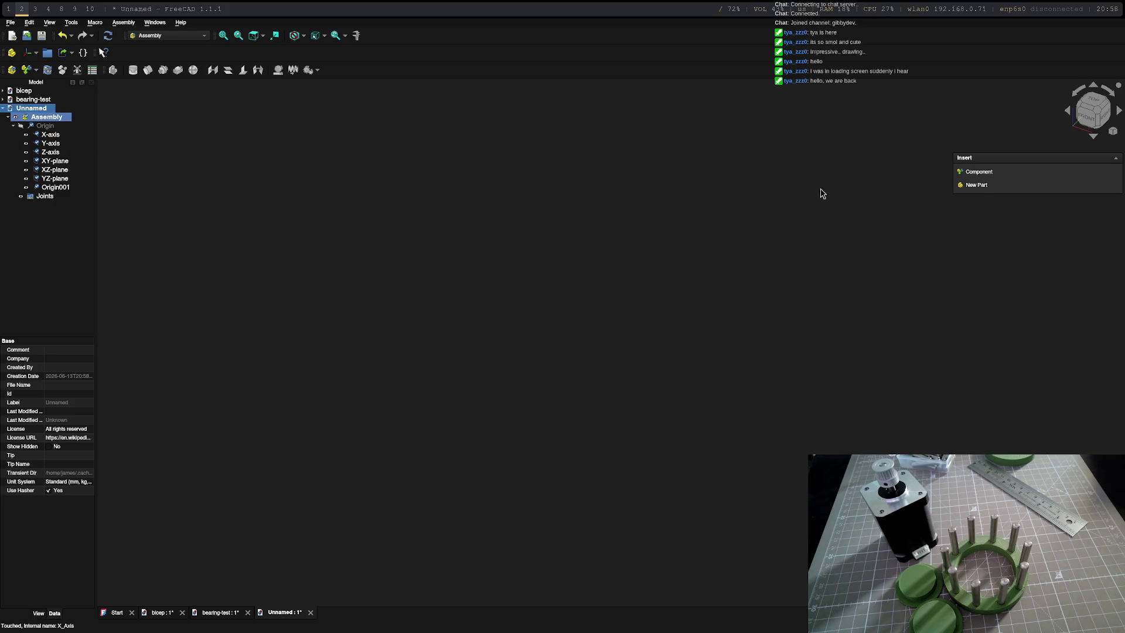
# - Insert the bicep Body into the assembly as a component
pyautogui.click(979, 172)
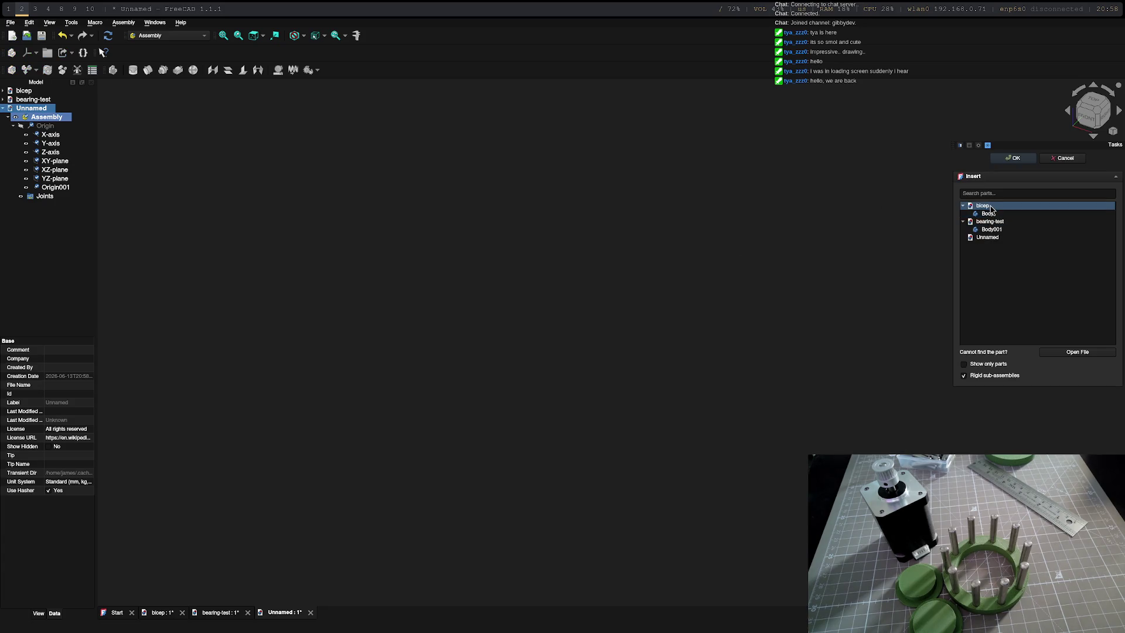
pyautogui.click(990, 209)
pyautogui.click(1073, 351)
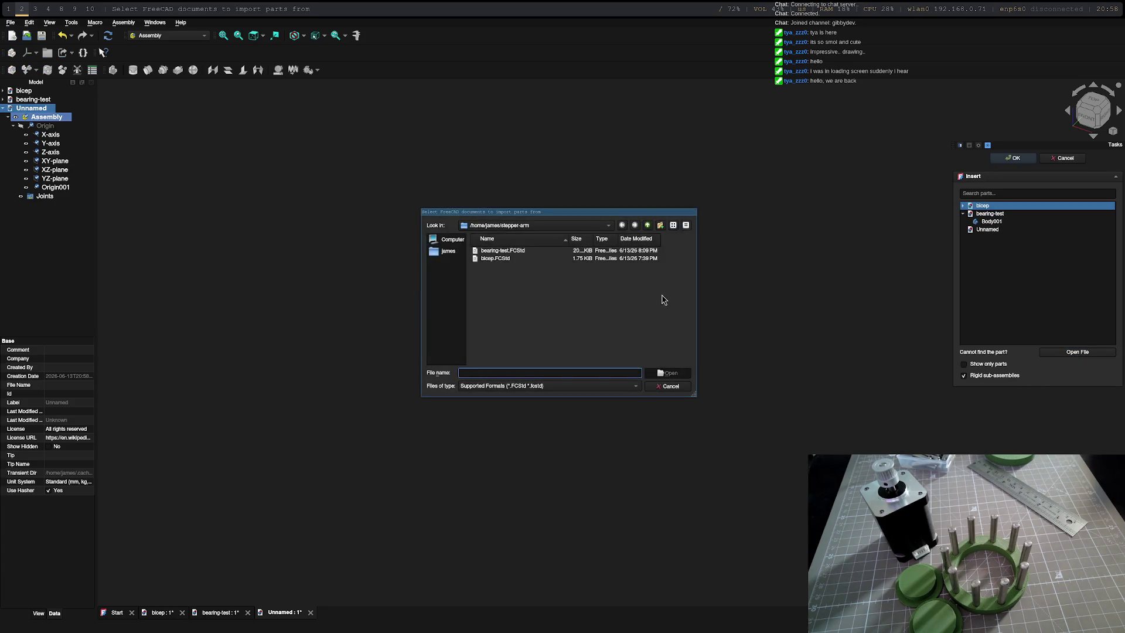
pyautogui.press('Escape')
pyautogui.click(962, 205)
pyautogui.click(988, 213)
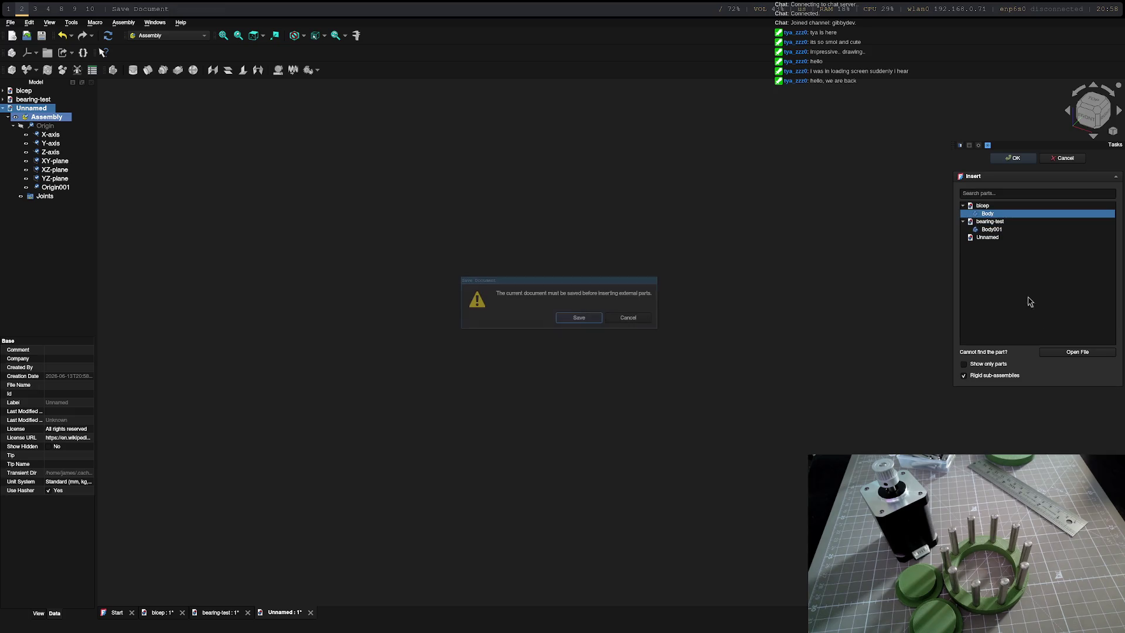
# - Save the new assembly document as 'arm'
pyautogui.click(579, 319)
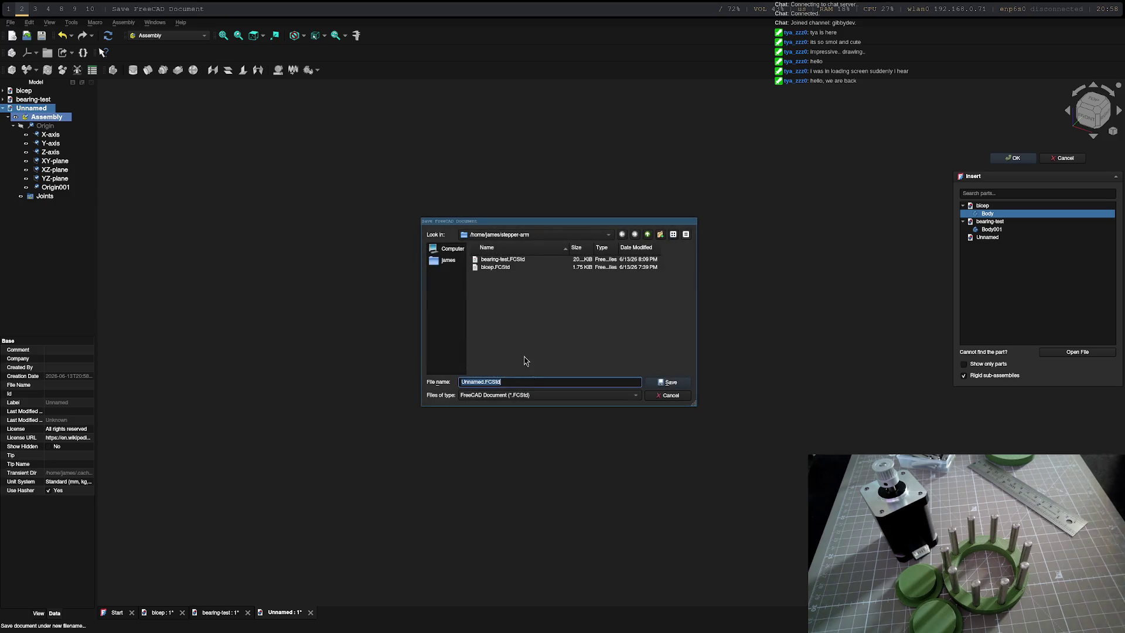
pyautogui.press('BackSpace')
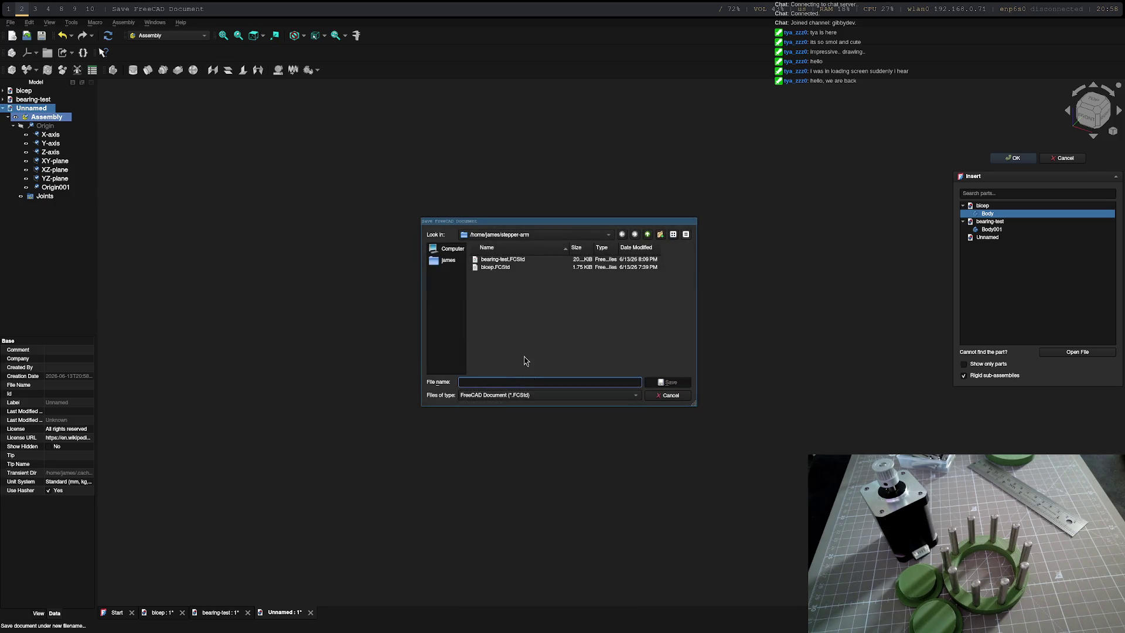
pyautogui.write('arm')
pyautogui.press('Return')
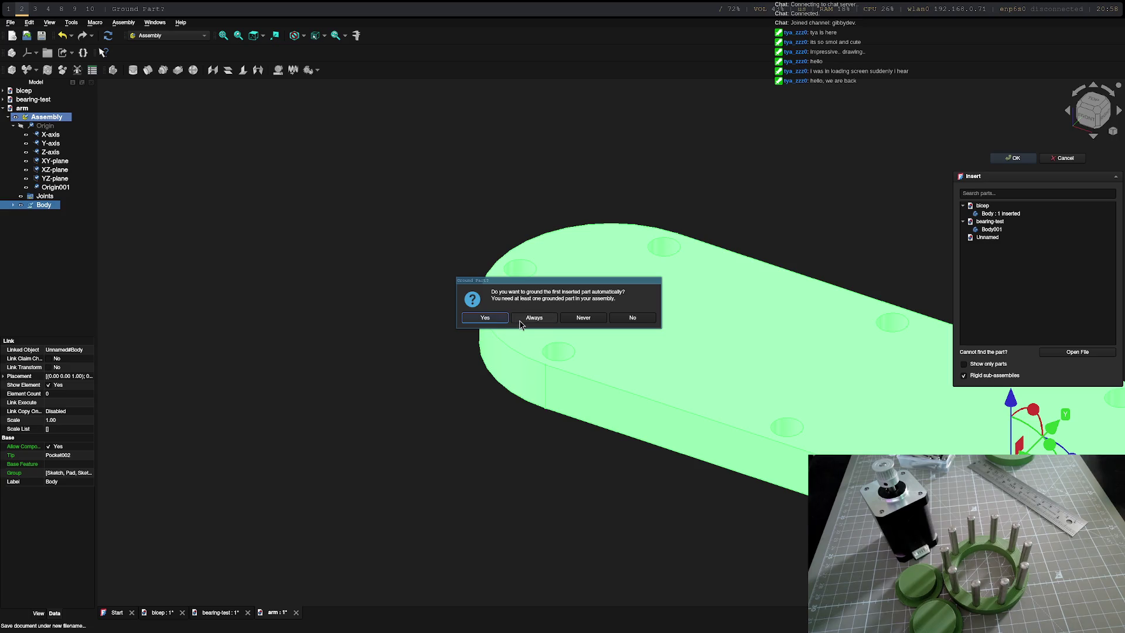
# - Accept automatic grounding of the bicep part and orbit to view the link edge-on
pyautogui.click(624, 322)
pyautogui.moveTo(607, 396)
pyautogui.mouseDown(button='middle')
pyautogui.moveTo(677, 520)
pyautogui.moveTo(485, 441)
pyautogui.moveTo(429, 479)
pyautogui.moveTo(528, 457)
pyautogui.moveTo(648, 472)
pyautogui.moveTo(774, 432)
pyautogui.moveTo(812, 350)
pyautogui.moveTo(864, 316)
pyautogui.mouseUp(button='middle')
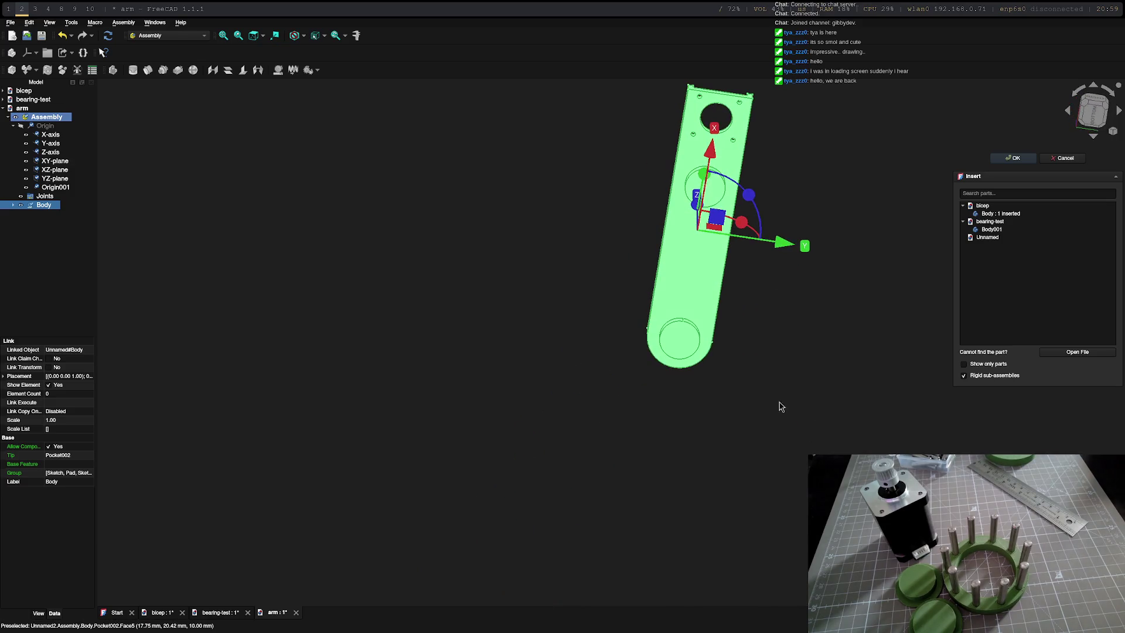
pyautogui.moveTo(781, 406)
pyautogui.mouseDown(button='middle')
pyautogui.moveTo(768, 322)
pyautogui.moveTo(578, 385)
pyautogui.moveTo(611, 343)
pyautogui.mouseUp(button='middle')
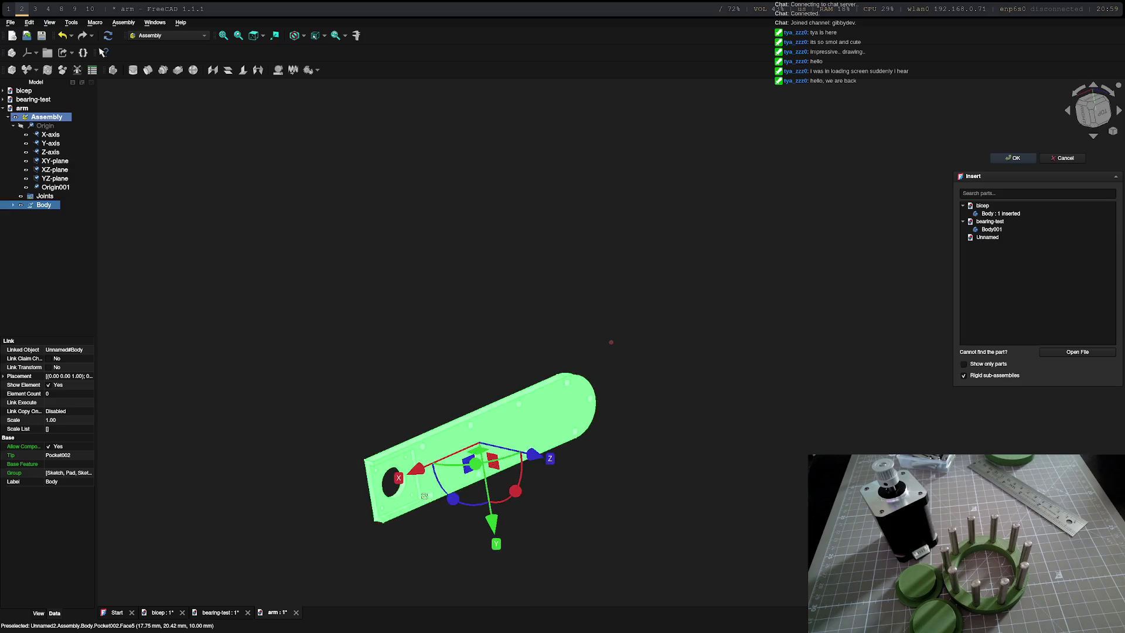
pyautogui.moveTo(425, 496)
pyautogui.mouseDown(button='middle')
pyautogui.moveTo(486, 473)
pyautogui.moveTo(512, 490)
pyautogui.moveTo(585, 494)
pyautogui.mouseUp(button='middle')
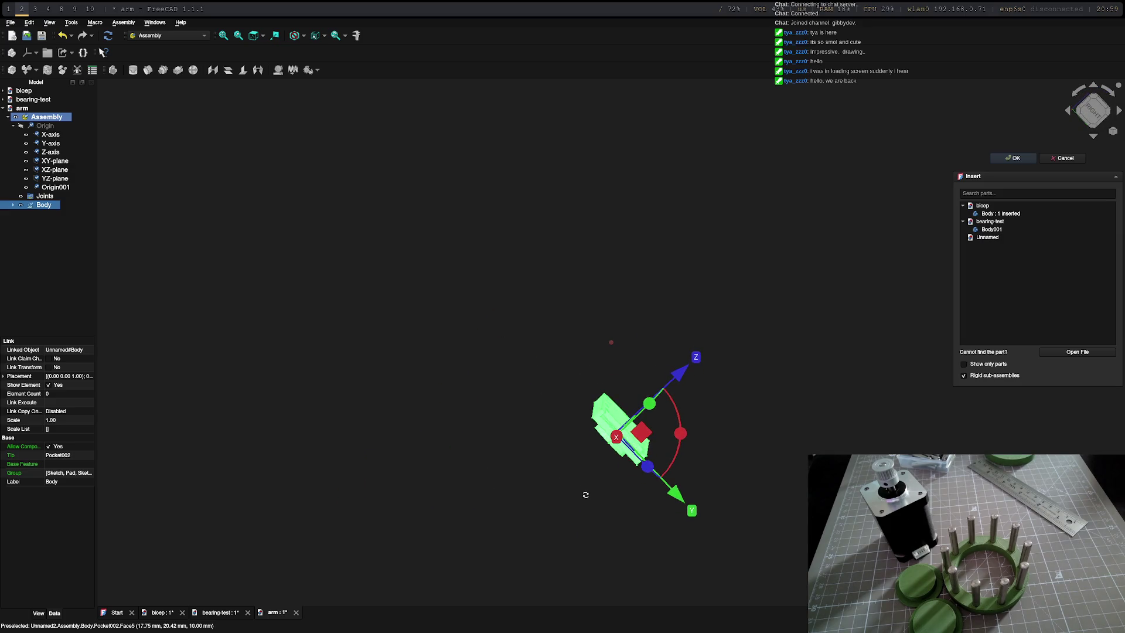
# - Collapse the arm assembly tree, recentre the view, and deselect the bicep part
pyautogui.click(3, 109)
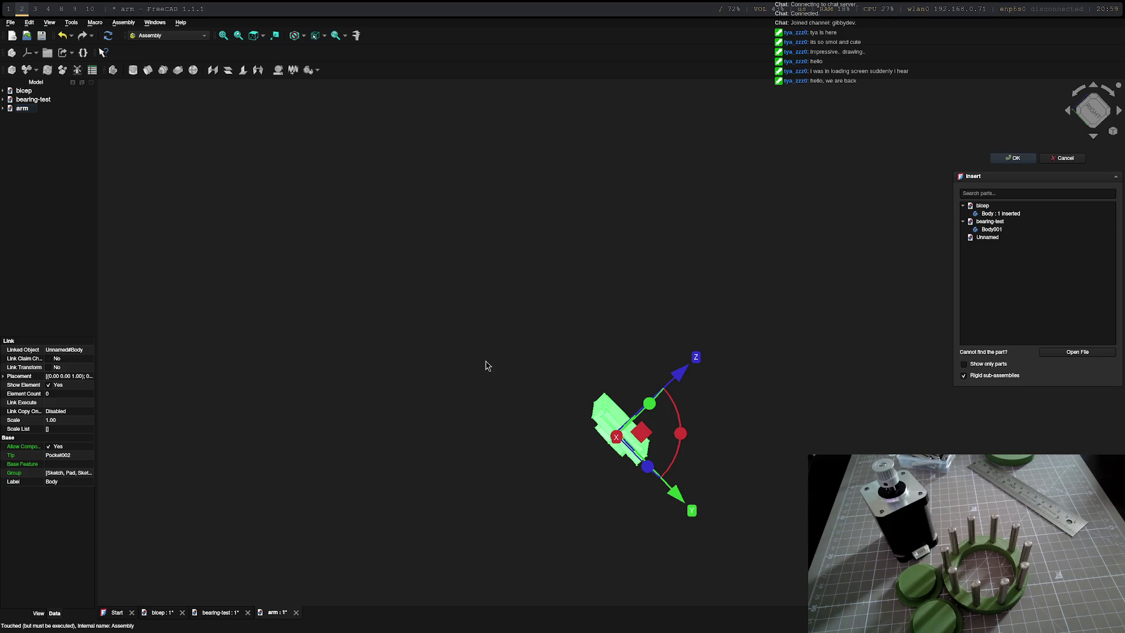
pyautogui.moveTo(485, 364)
pyautogui.mouseDown(button='middle')
pyautogui.moveTo(525, 362)
pyautogui.moveTo(488, 384)
pyautogui.mouseUp(button='middle')
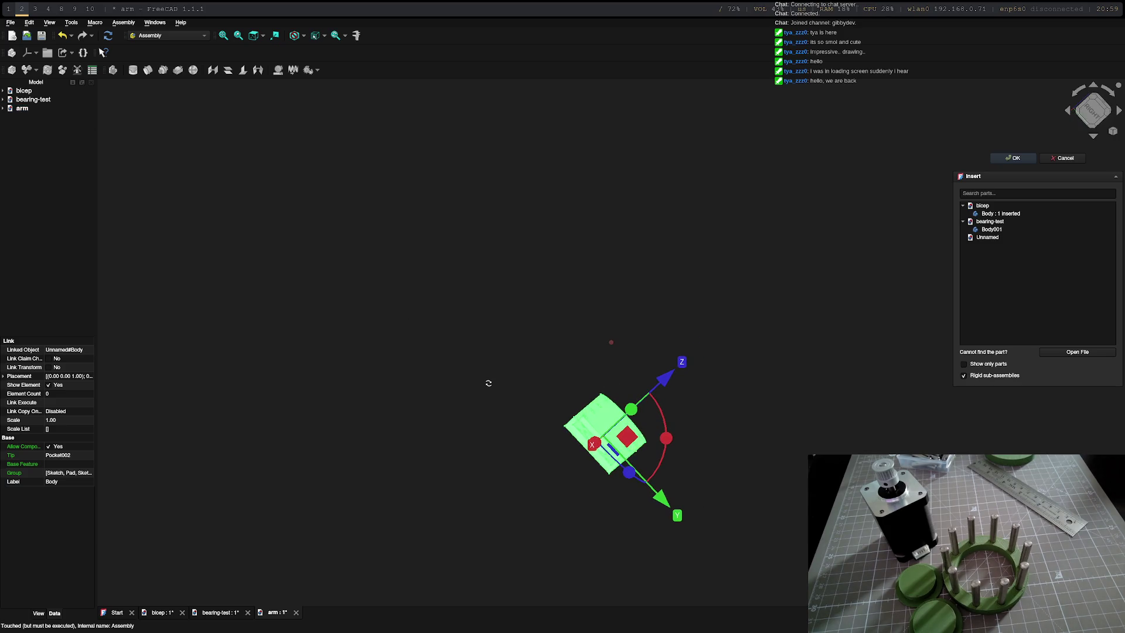
pyautogui.middleClick(490, 389)
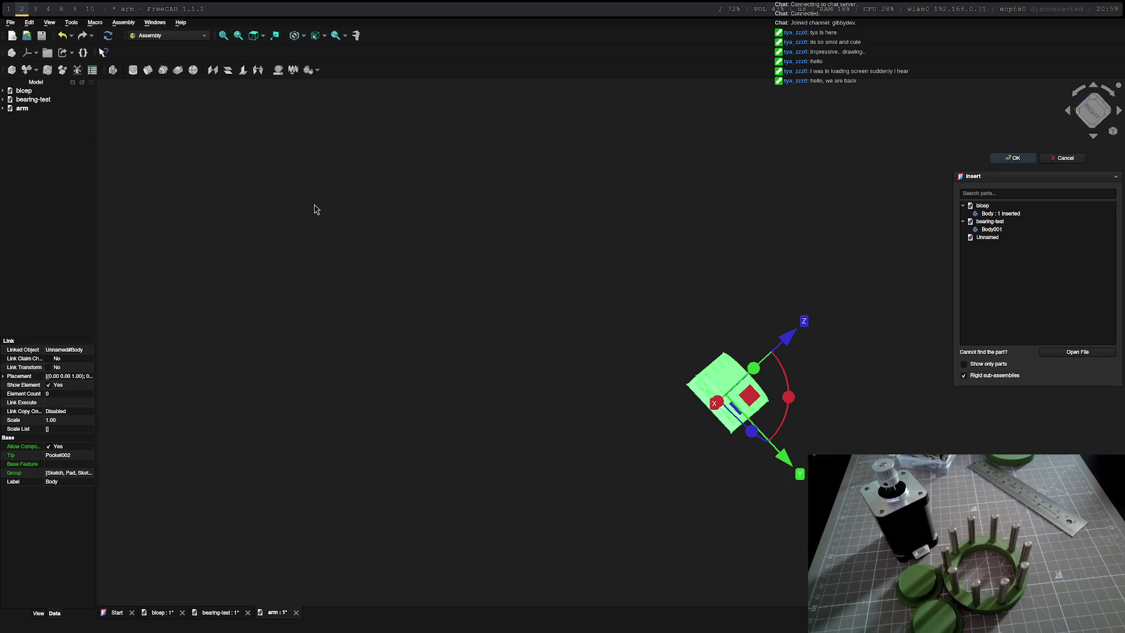
pyautogui.click(468, 225)
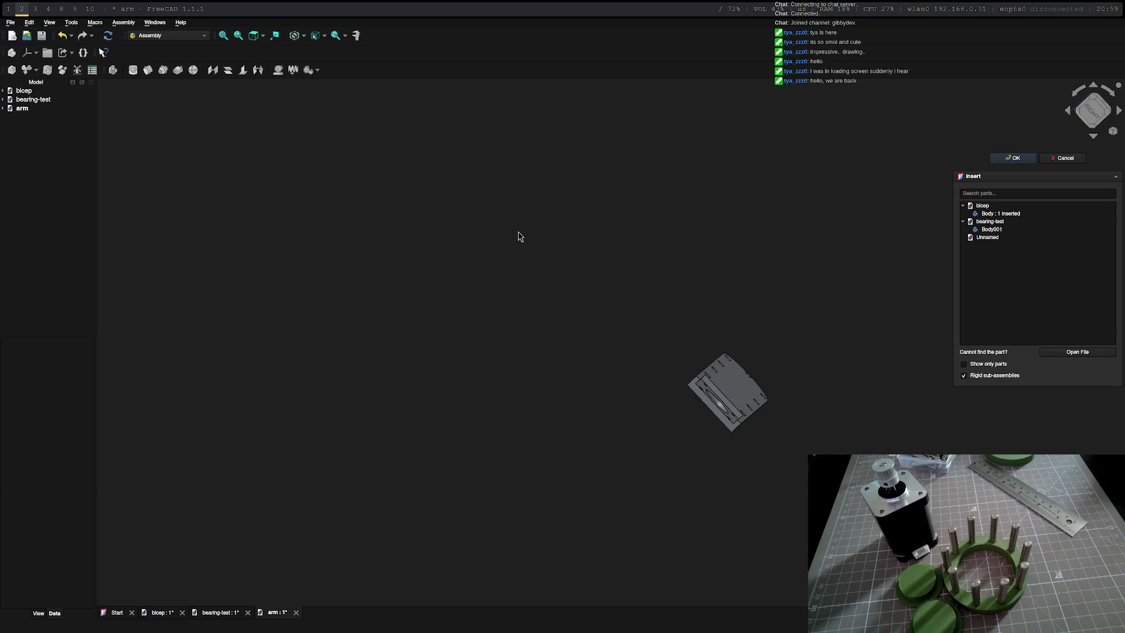
pyautogui.press('super+3')
# - In the Excalidraw tab, draw the first freehand arch on blank canvas
pyautogui.click(65, 26)
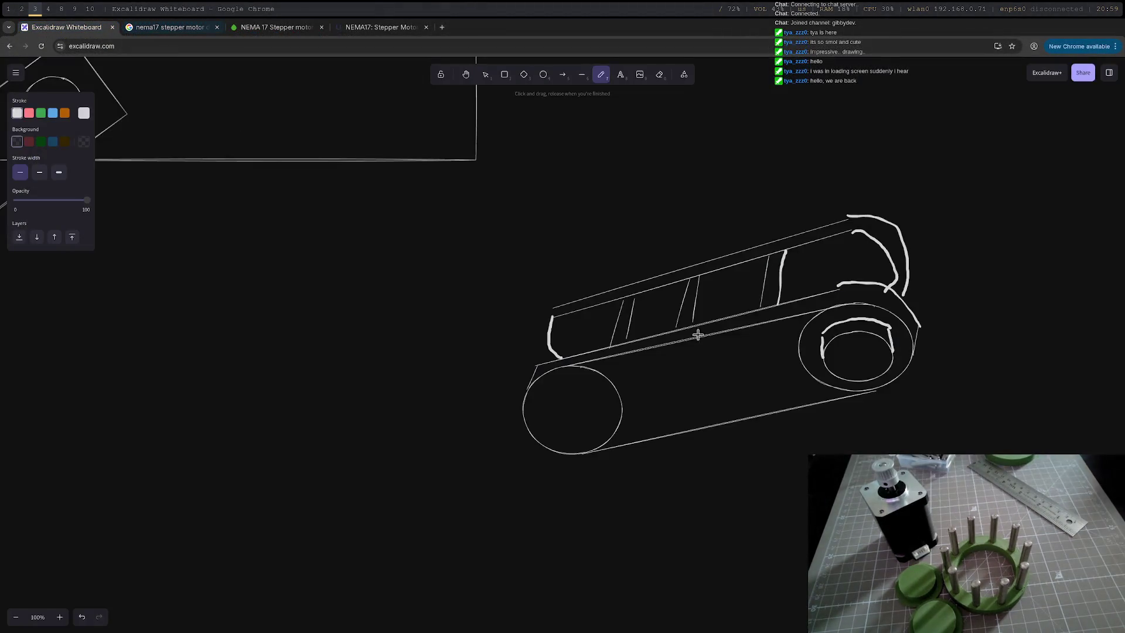
pyautogui.scroll(-10, 698, 334)
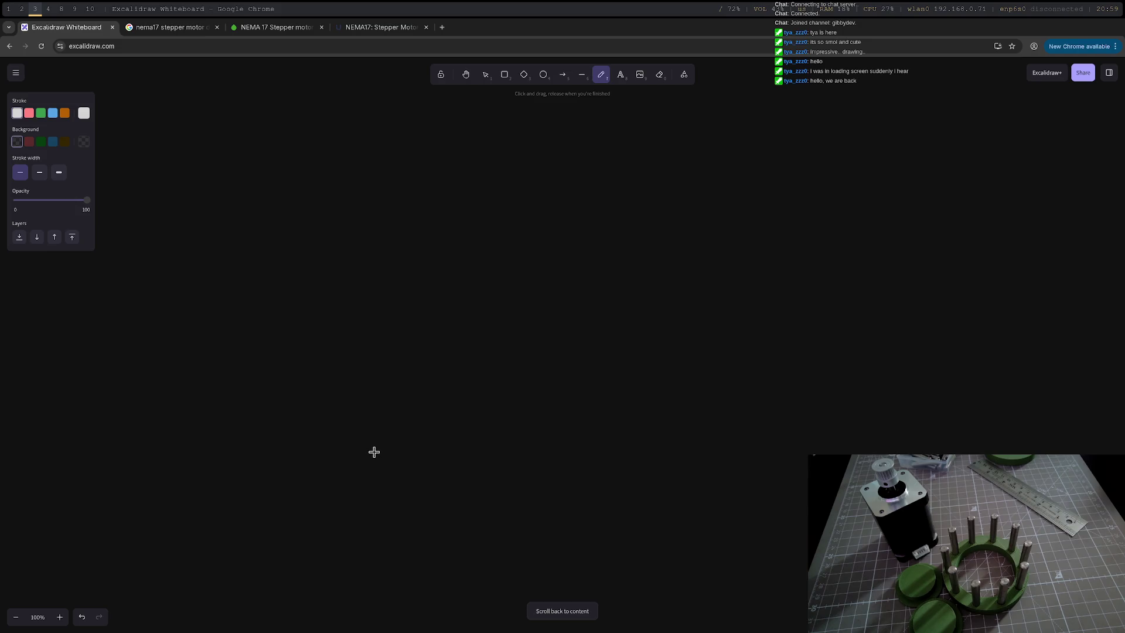
pyautogui.moveTo(375, 451)
pyautogui.mouseDown()
pyautogui.moveTo(407, 427)
pyautogui.moveTo(441, 327)
pyautogui.moveTo(494, 337)
pyautogui.moveTo(523, 423)
pyautogui.moveTo(554, 441)
pyautogui.mouseUp()
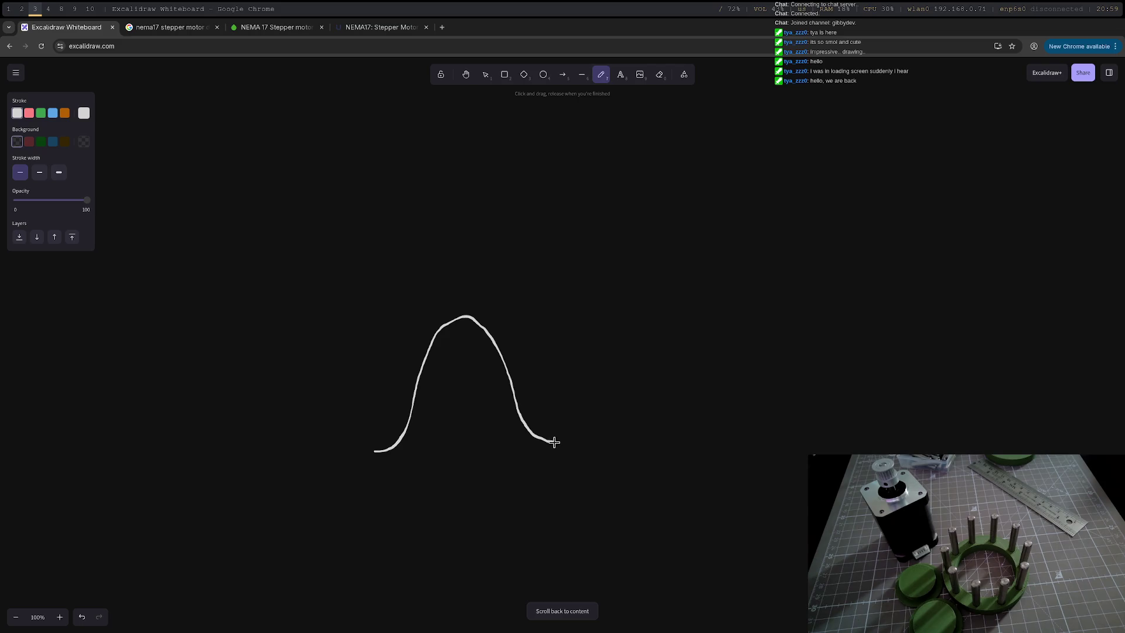
pyautogui.moveTo(374, 451)
pyautogui.mouseDown()
pyautogui.moveTo(358, 440)
pyautogui.moveTo(429, 311)
pyautogui.moveTo(477, 322)
pyautogui.mouseUp()
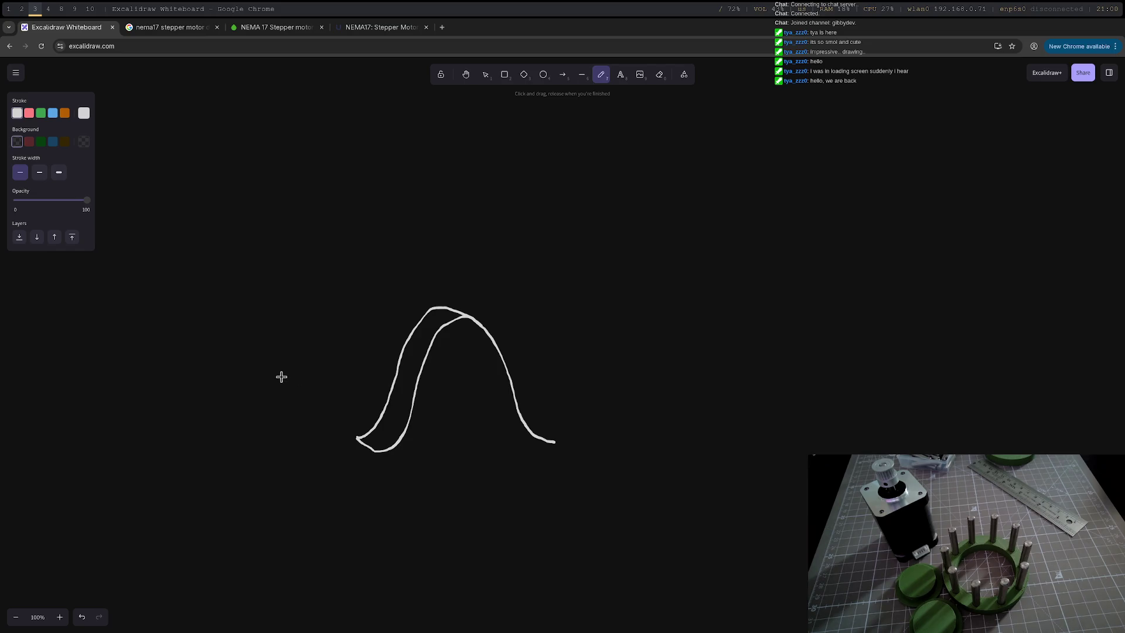
# - Sketch a second overlapping arch and small holes, then undo the stray loops
pyautogui.moveTo(284, 376)
pyautogui.mouseDown()
pyautogui.moveTo(302, 395)
pyautogui.moveTo(294, 359)
pyautogui.moveTo(359, 279)
pyautogui.moveTo(387, 279)
pyautogui.moveTo(412, 328)
pyautogui.mouseUp()
pyautogui.moveTo(307, 396)
pyautogui.mouseDown()
pyautogui.moveTo(359, 308)
pyautogui.moveTo(390, 289)
pyautogui.mouseUp()
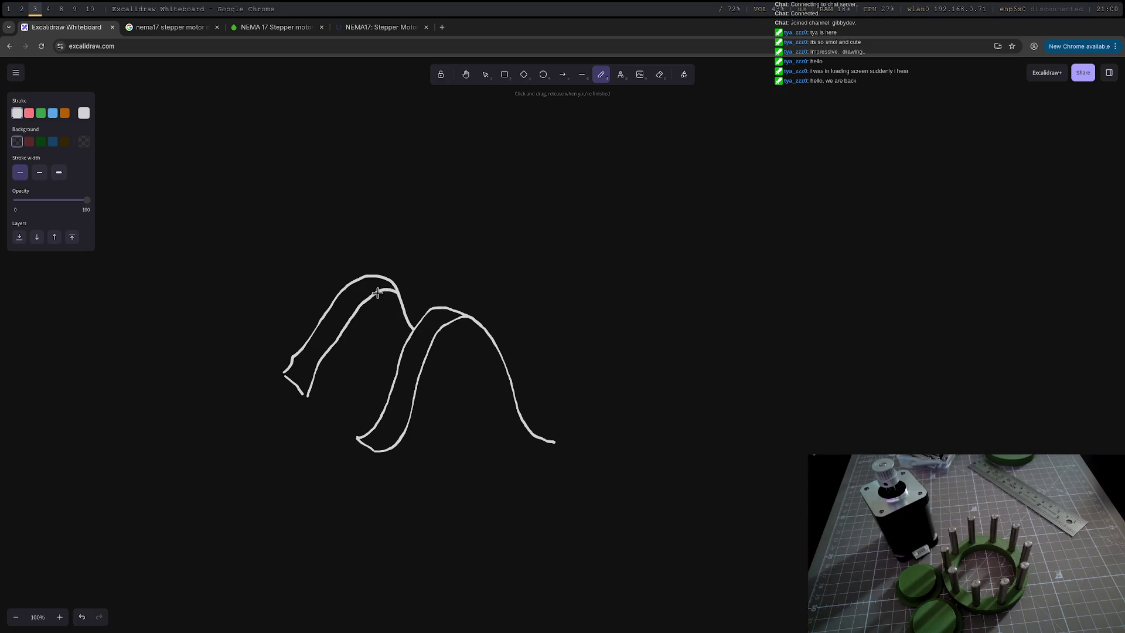
pyautogui.moveTo(387, 316); pyautogui.dragTo(396, 341)
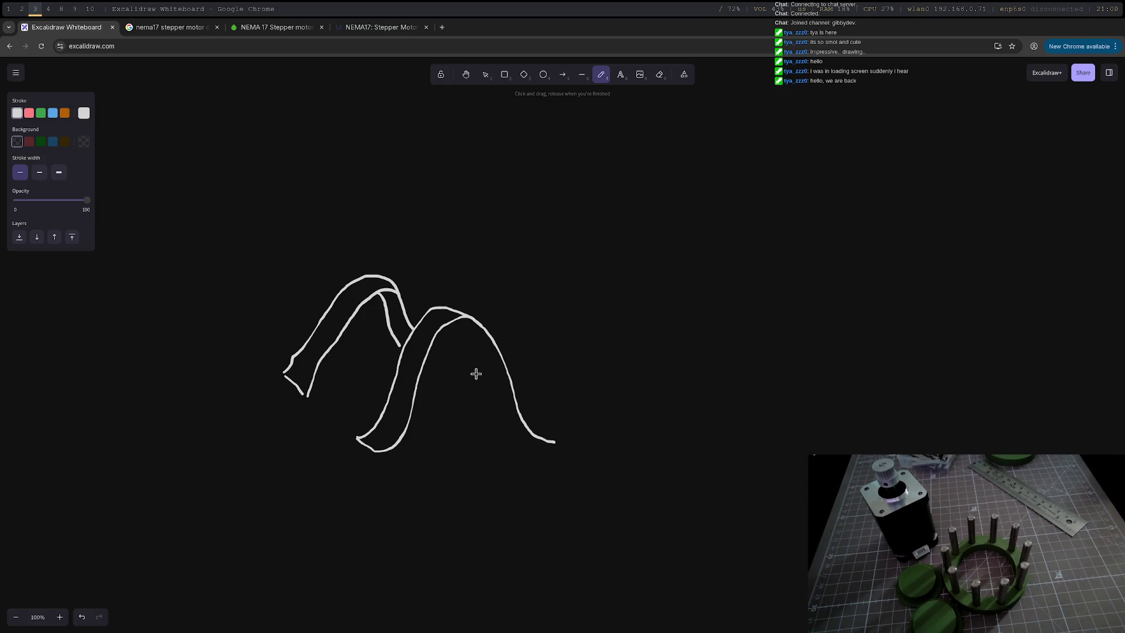
pyautogui.moveTo(486, 346)
pyautogui.mouseDown()
pyautogui.moveTo(438, 389)
pyautogui.moveTo(491, 376)
pyautogui.moveTo(486, 344)
pyautogui.mouseUp()
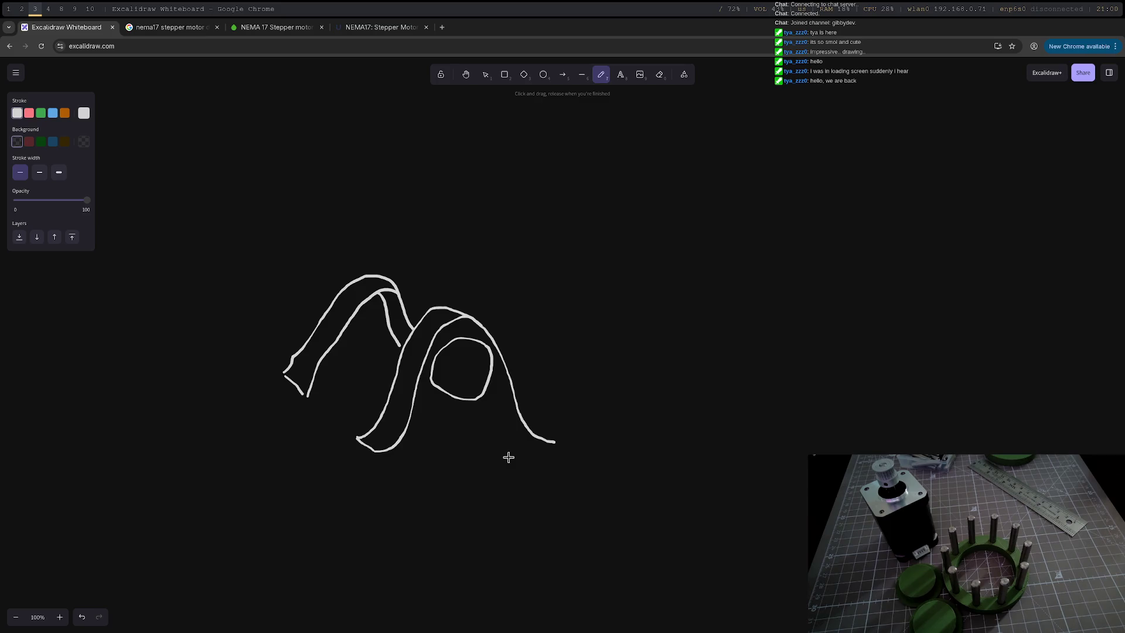
pyautogui.moveTo(378, 310)
pyautogui.mouseDown()
pyautogui.moveTo(350, 335)
pyautogui.moveTo(391, 339)
pyautogui.moveTo(383, 324)
pyautogui.mouseUp()
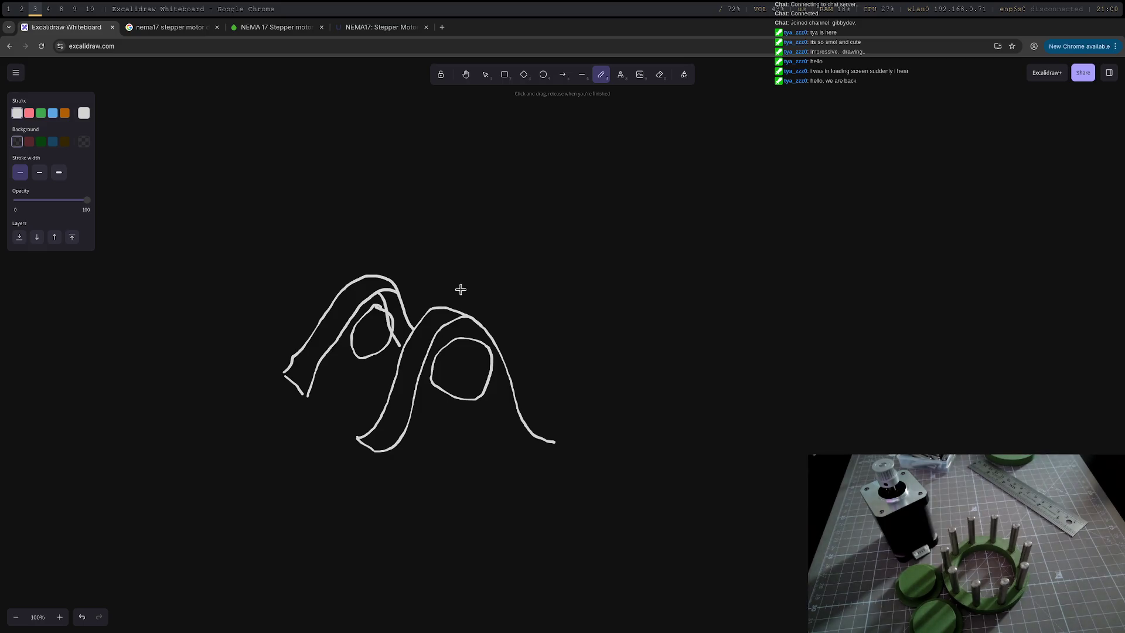
pyautogui.hotkey('ctrl', 'z')
pyautogui.hotkey('ctrl', 'z')
pyautogui.hotkey('ctrl', 'z')
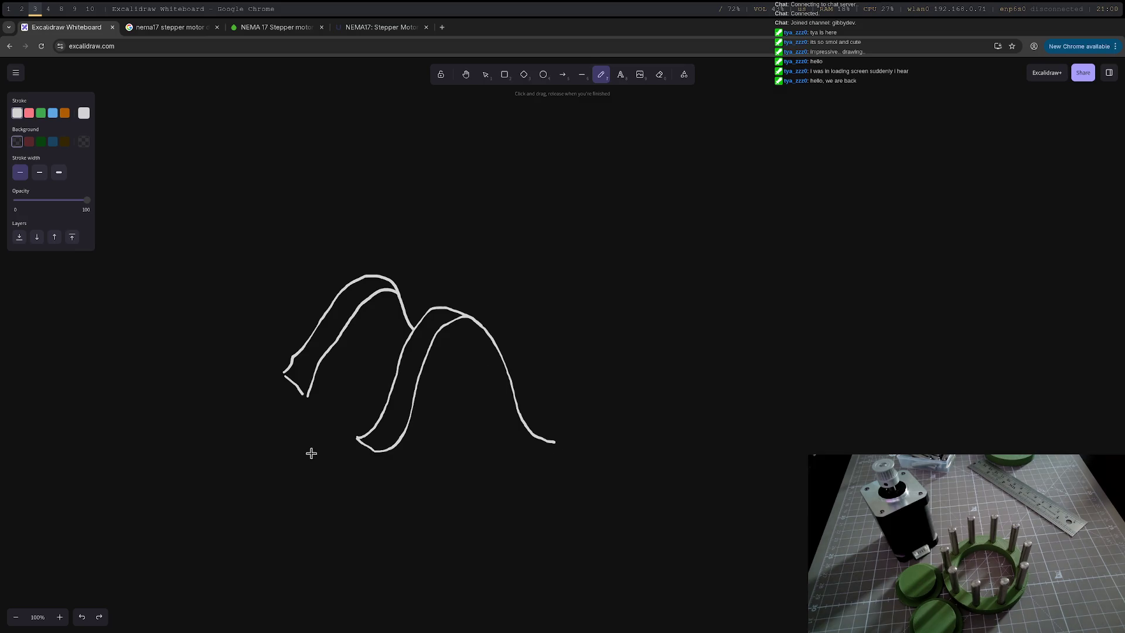
# - Draw a sweeping base line under both arches and an oval hole in each arch
pyautogui.moveTo(268, 375)
pyautogui.mouseDown()
pyautogui.moveTo(336, 471)
pyautogui.moveTo(571, 453)
pyautogui.mouseUp()
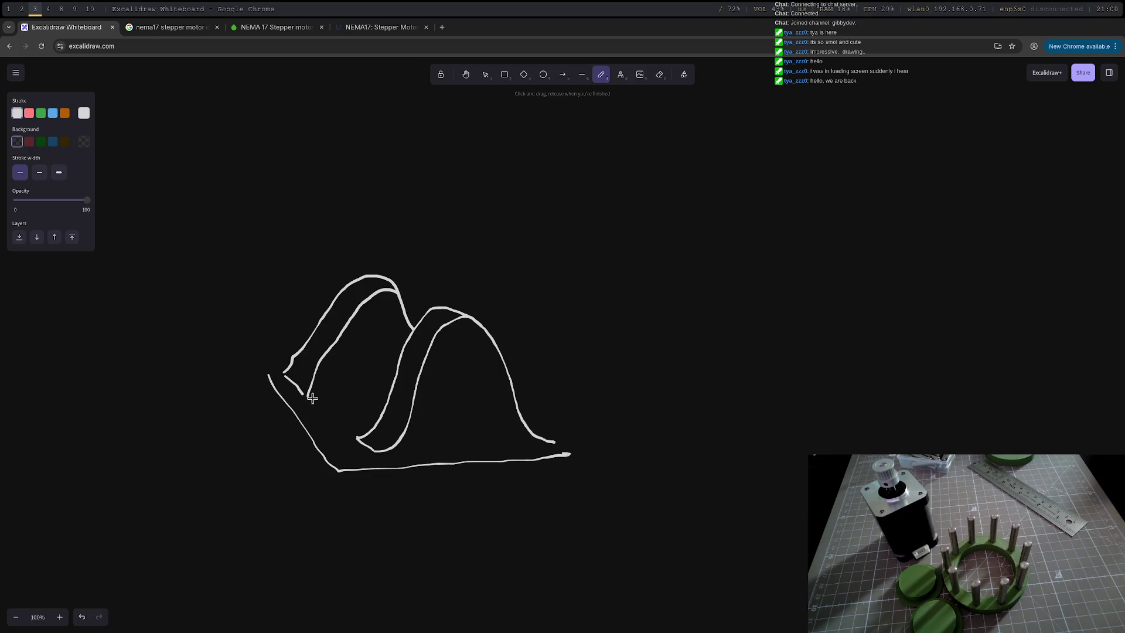
pyautogui.moveTo(308, 397); pyautogui.dragTo(389, 396)
pyautogui.moveTo(388, 312)
pyautogui.mouseDown()
pyautogui.moveTo(353, 317)
pyautogui.moveTo(381, 351)
pyautogui.moveTo(388, 310)
pyautogui.mouseUp()
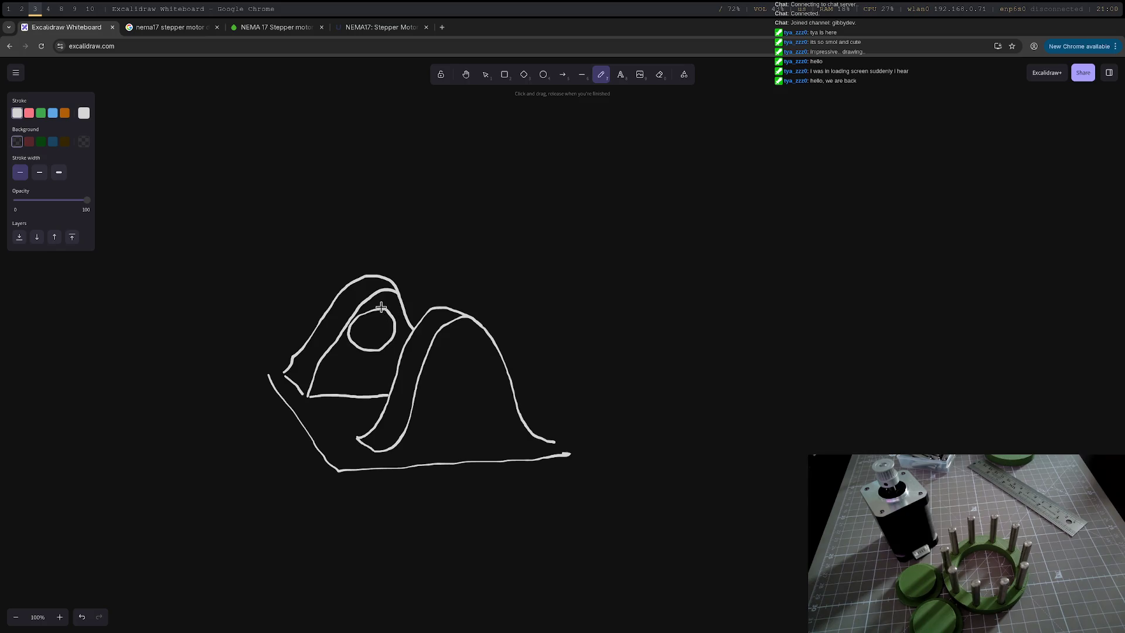
pyautogui.moveTo(472, 343)
pyautogui.mouseDown()
pyautogui.moveTo(427, 372)
pyautogui.moveTo(485, 373)
pyautogui.moveTo(472, 339)
pyautogui.mouseUp()
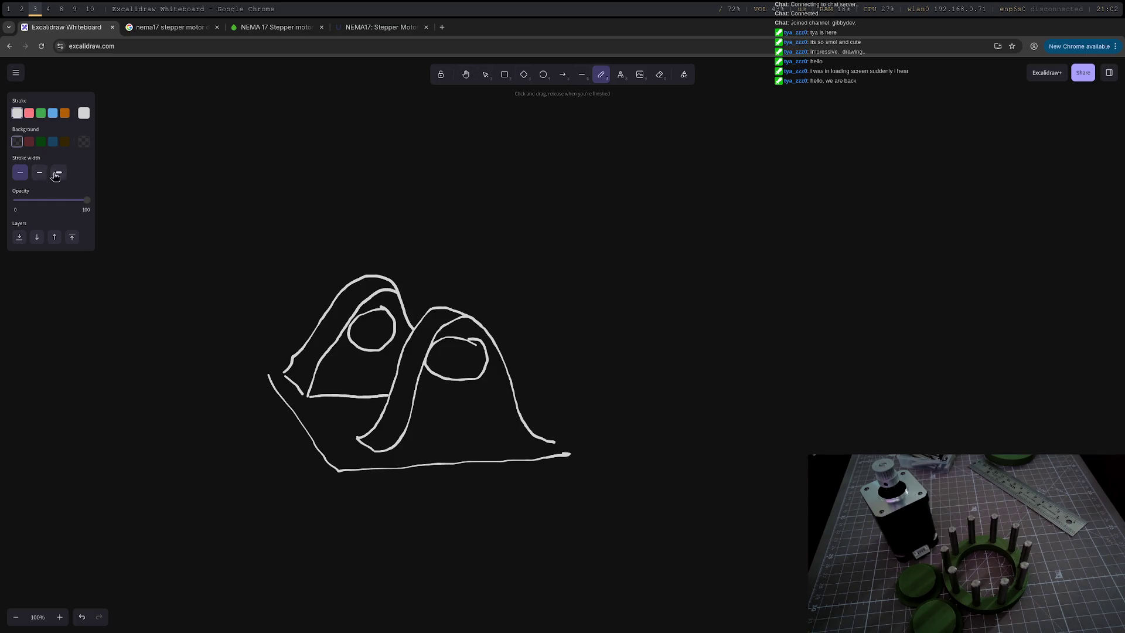
# - Draw a long dashed line running up and right from the left arch
pyautogui.click(585, 80)
pyautogui.click(39, 207)
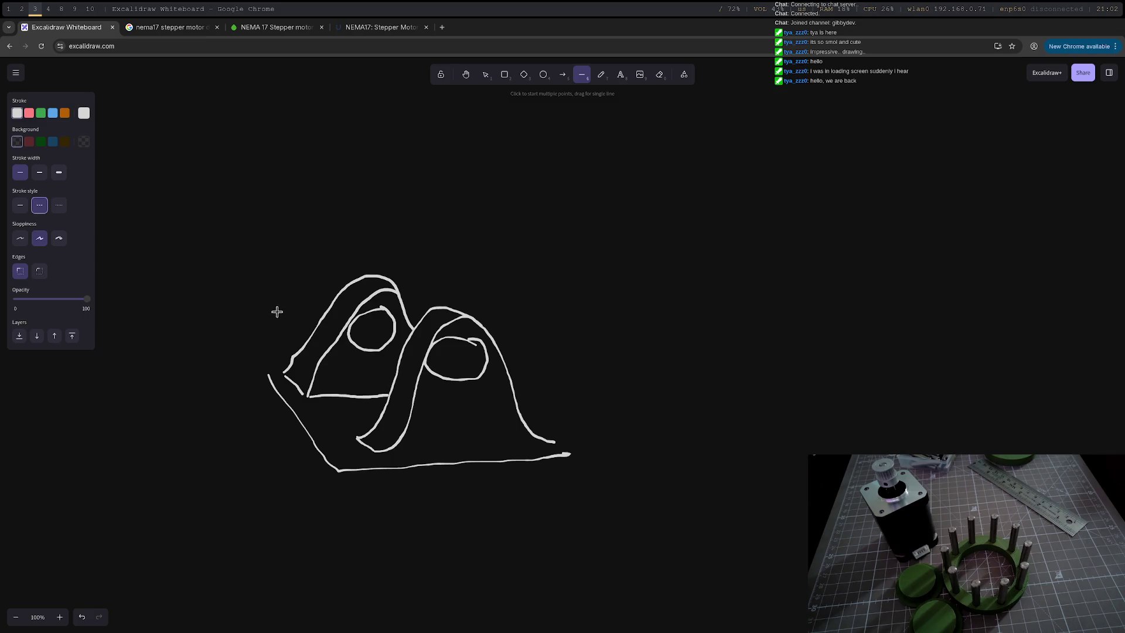
pyautogui.moveTo(286, 321)
pyautogui.mouseDown()
pyautogui.moveTo(610, 142)
pyautogui.moveTo(701, 111)
pyautogui.mouseUp()
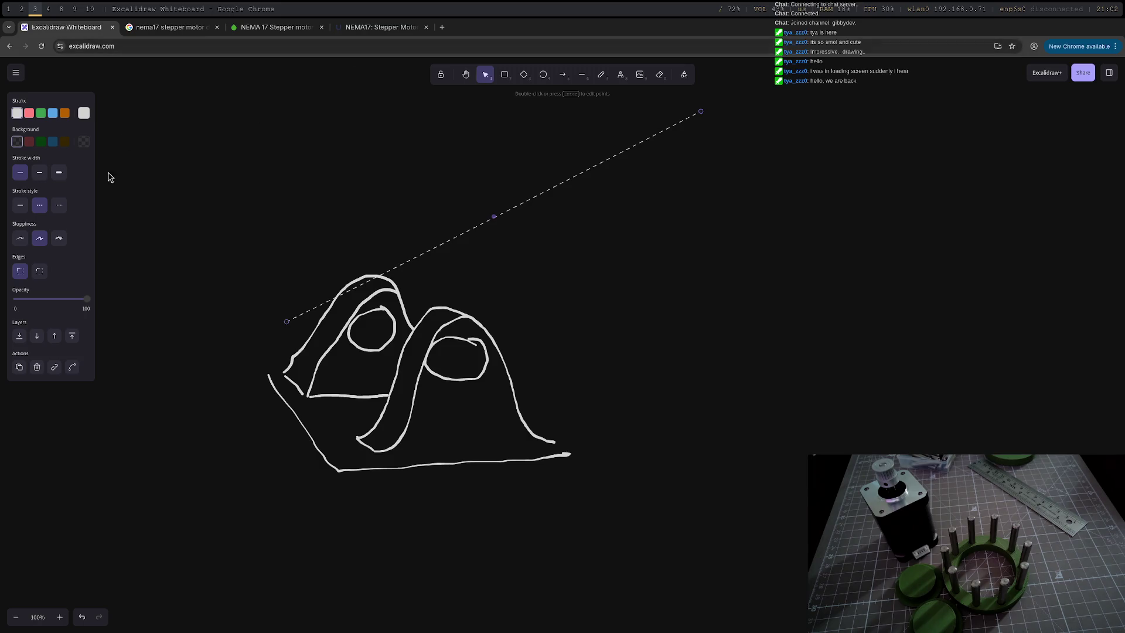
pyautogui.click(59, 207)
pyautogui.click(39, 205)
# - Add a second parallel dashed line and join both lines' left ends with a short line
pyautogui.click(584, 81)
pyautogui.moveTo(308, 396)
pyautogui.mouseDown()
pyautogui.moveTo(392, 356)
pyautogui.moveTo(703, 143)
pyautogui.moveTo(758, 141)
pyautogui.mouseUp()
pyautogui.click(582, 74)
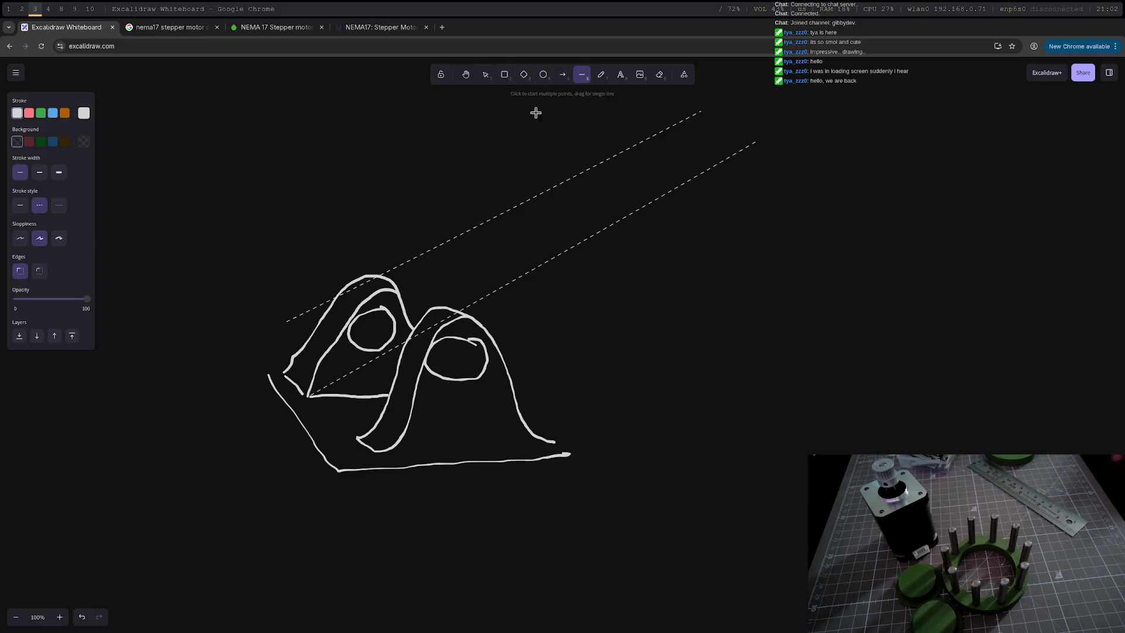
pyautogui.moveTo(282, 322)
pyautogui.mouseDown()
pyautogui.moveTo(289, 364)
pyautogui.moveTo(321, 394)
pyautogui.mouseUp()
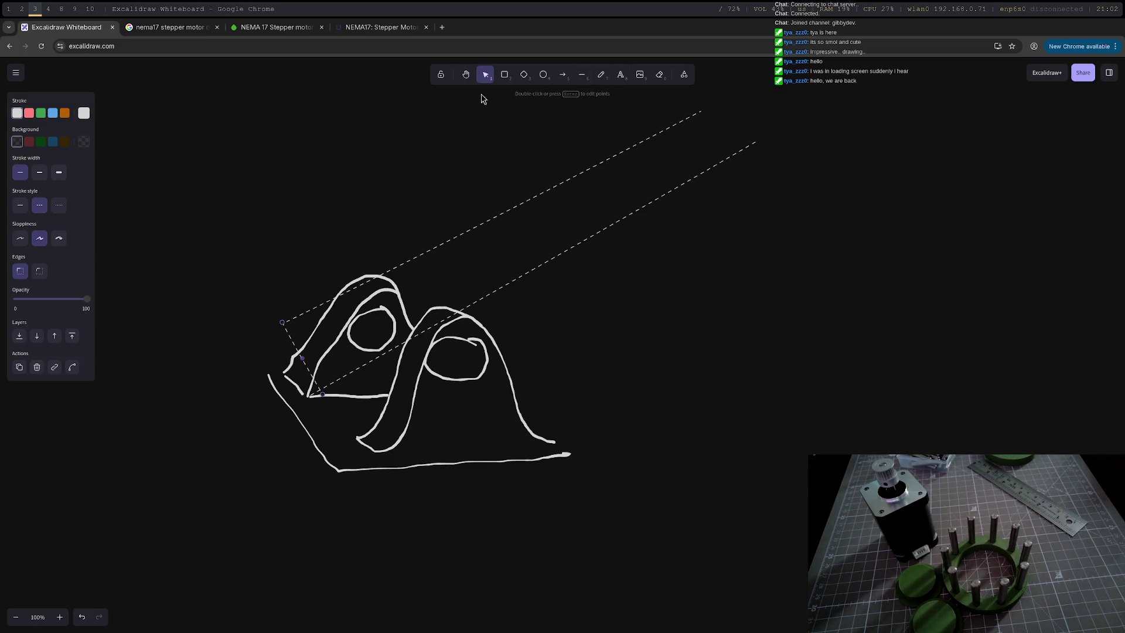
pyautogui.click(544, 77)
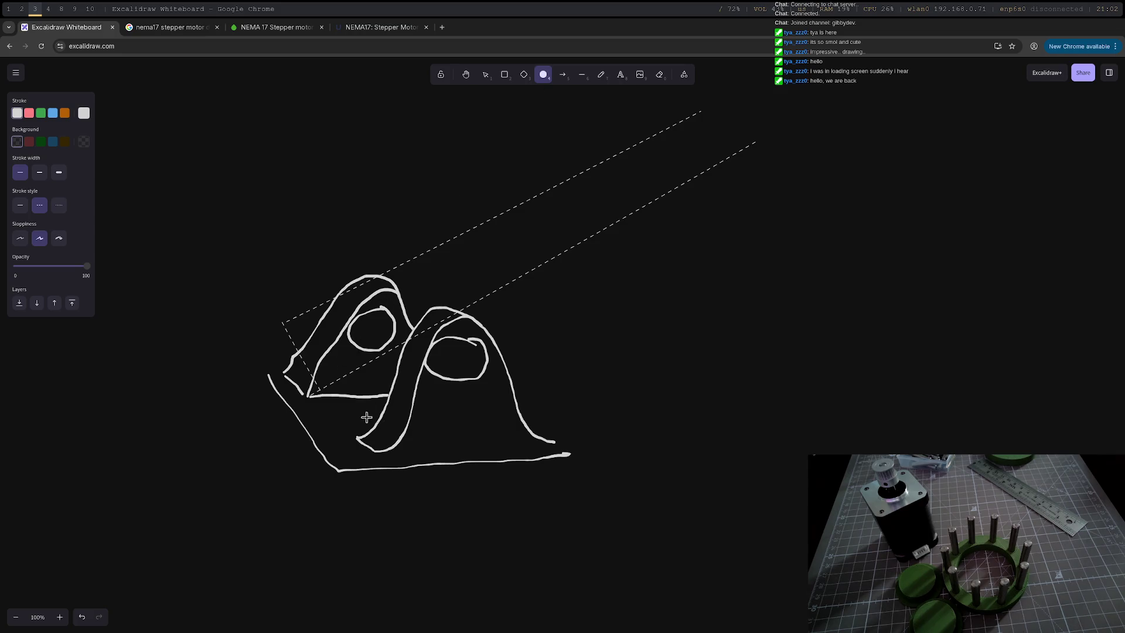
# - Freehand-draw a small oval beside the left arch's hole and a curved arrow near its base
pyautogui.click(602, 76)
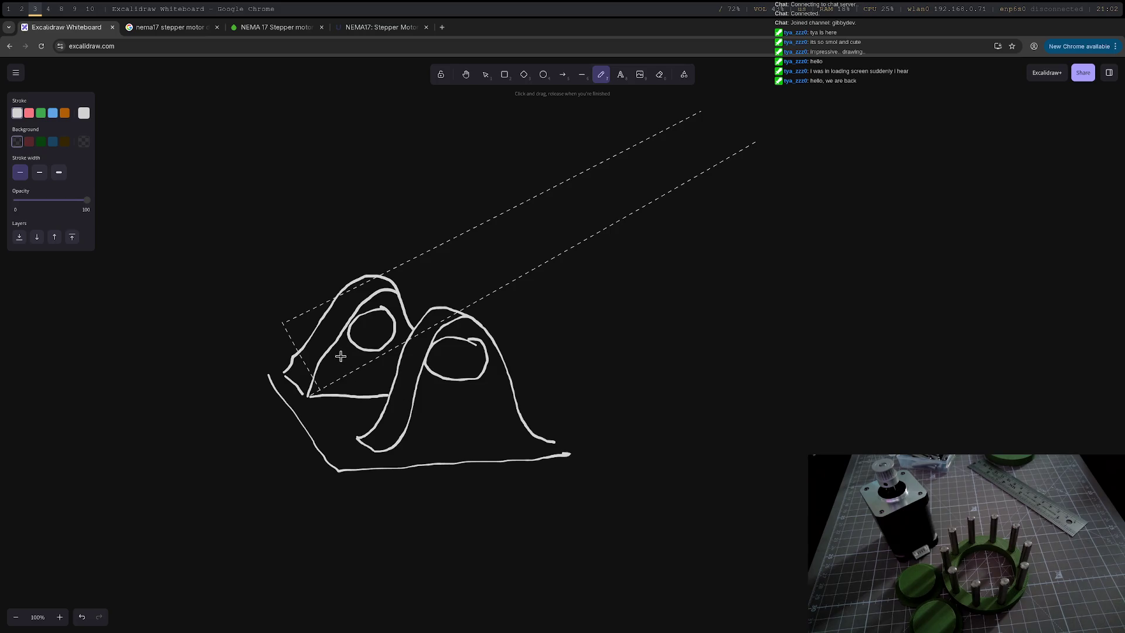
pyautogui.moveTo(346, 349)
pyautogui.mouseDown()
pyautogui.moveTo(332, 364)
pyautogui.moveTo(360, 362)
pyautogui.moveTo(347, 350)
pyautogui.moveTo(327, 360)
pyautogui.mouseUp()
pyautogui.moveTo(388, 383)
pyautogui.mouseDown()
pyautogui.moveTo(366, 375)
pyautogui.moveTo(392, 385)
pyautogui.mouseUp()
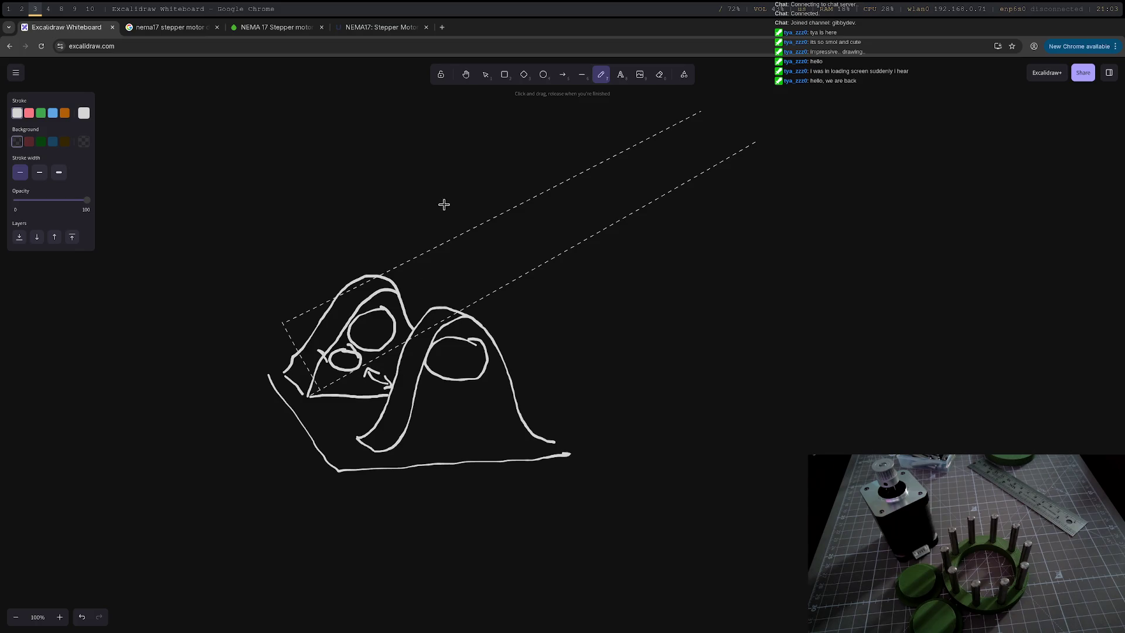